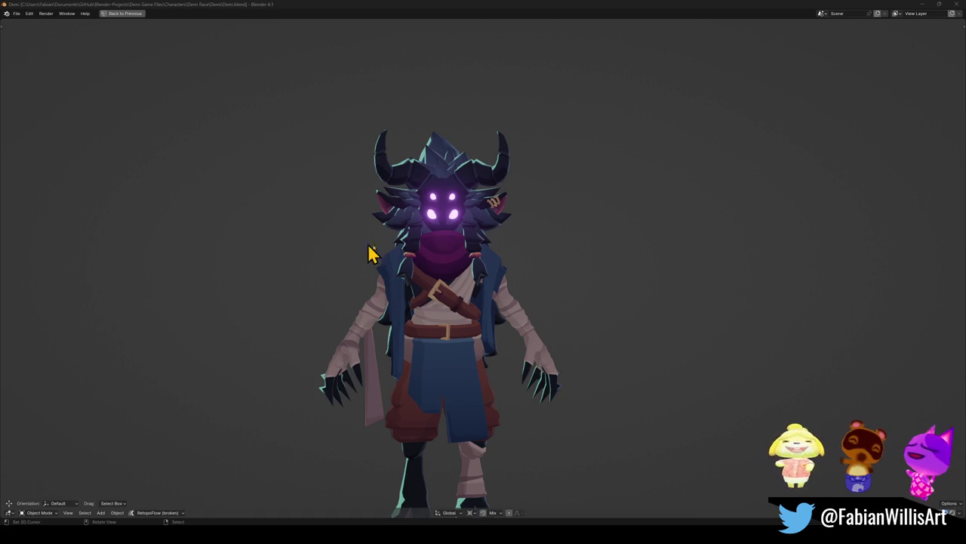
- Orbit around the finished character, then exit the maximized viewport back to the Colours workspace
{"action": "scroll", "coordinate": [209, 242], "scroll_direction": "up", "scroll_amount": 3}
{"action": "mouse_move", "coordinate": [209, 242]}
{"action": "middle_mouse_down"}
{"action": "mouse_move", "coordinate": [395, 332]}
{"action": "mouse_move", "coordinate": [540, 309]}
{"action": "middle_mouse_up"}
{"action": "scroll", "coordinate": [528, 310], "scroll_direction": "down", "scroll_amount": 3}
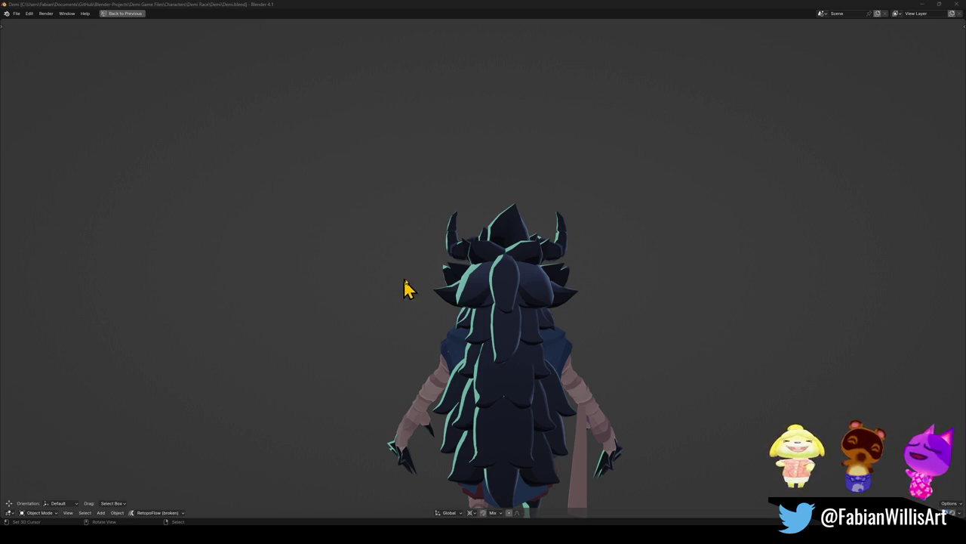
{"action": "middle_click_drag", "start_coordinate": [405, 289], "coordinate": [510, 301]}
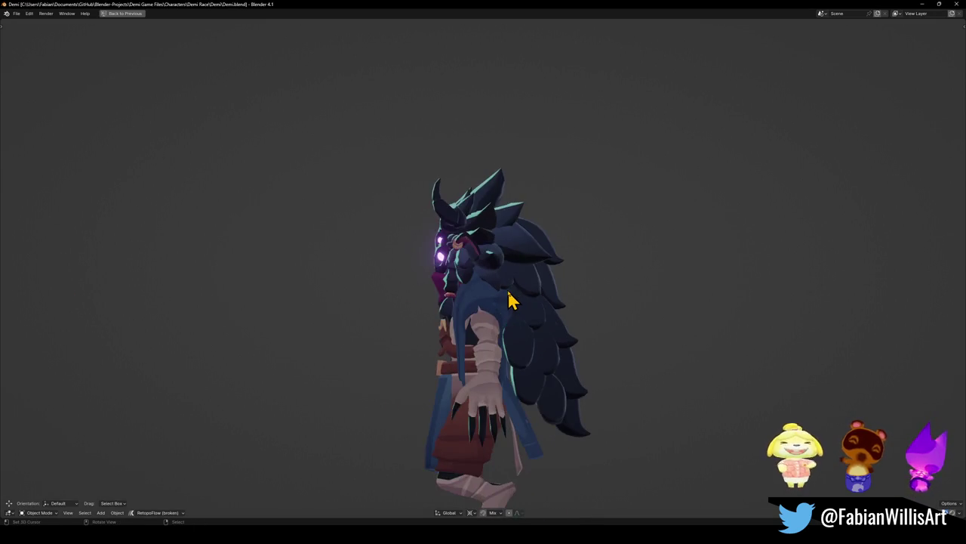
{"action": "key", "text": "ctrl+space"}
- Duplicate a back hair strand, separate the copy into its own object, and save
{"action": "middle_click_drag", "start_coordinate": [600, 244], "coordinate": [567, 243]}
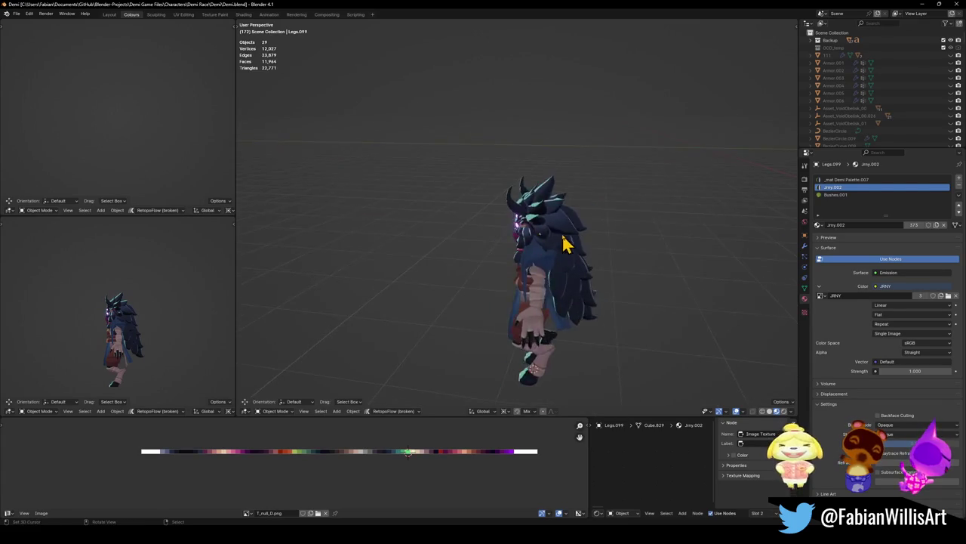
{"action": "scroll", "coordinate": [567, 243], "scroll_direction": "up", "scroll_amount": 3}
{"action": "mouse_move", "coordinate": [615, 286]}
{"action": "middle_mouse_down"}
{"action": "mouse_move", "coordinate": [675, 250]}
{"action": "mouse_move", "coordinate": [604, 270]}
{"action": "middle_mouse_up"}
{"action": "left_click", "coordinate": [595, 256]}
{"action": "key", "text": "Tab"}
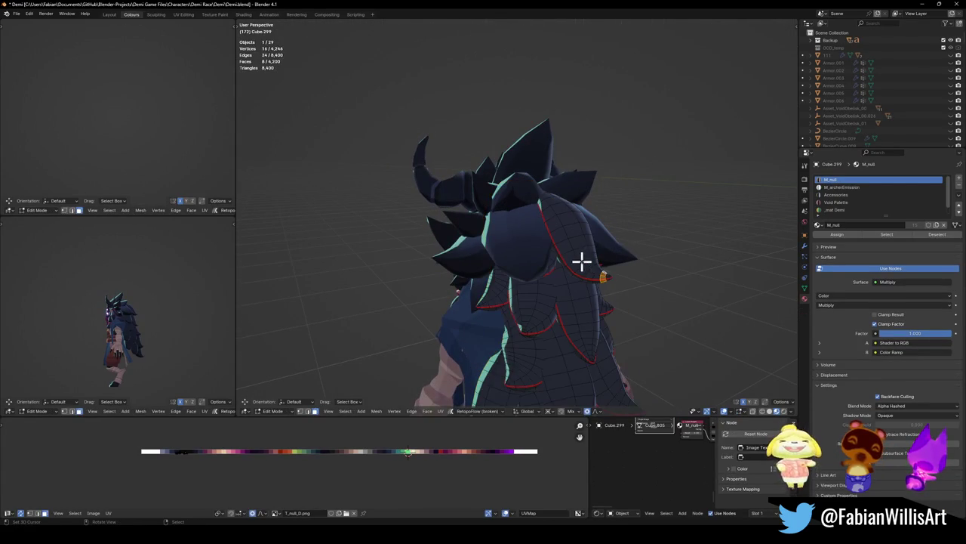
{"action": "key", "text": "l"}
{"action": "key", "text": "shift+d"}
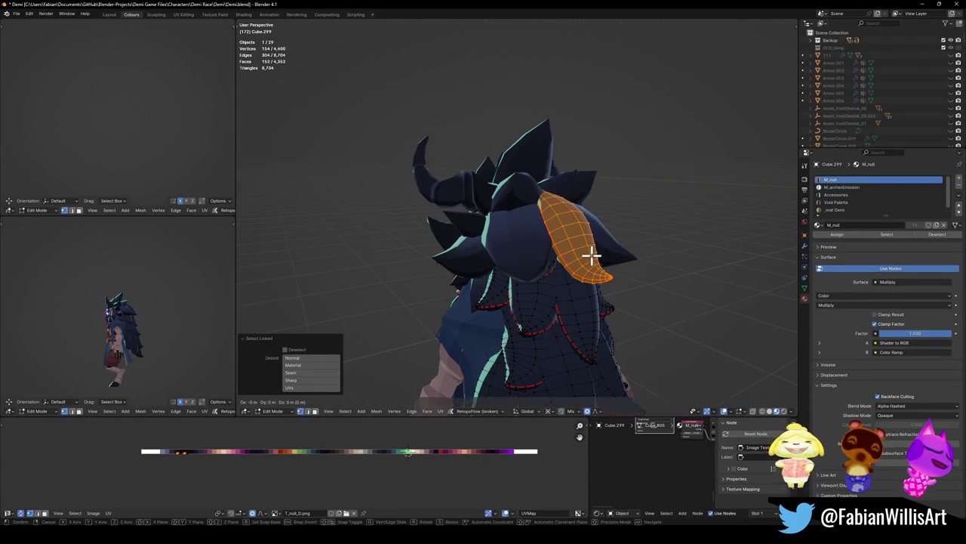
{"action": "key", "text": "Escape"}
{"action": "key", "text": "p"}
{"action": "left_click", "coordinate": [572, 255]}
{"action": "key", "text": "Tab"}
{"action": "left_click", "coordinate": [591, 268]}
{"action": "key", "text": "ctrl+s"}
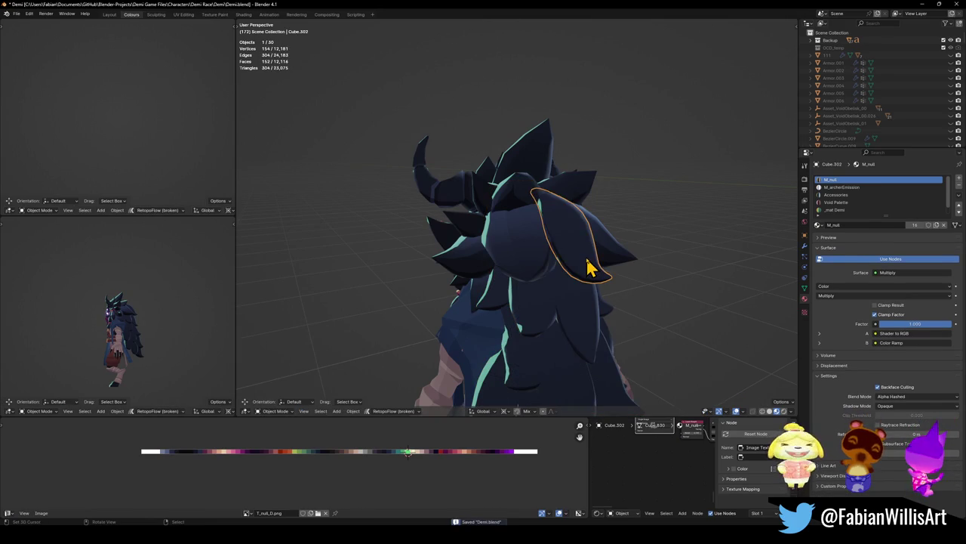
- Check the new strand's placement on the head in right-side view
{"action": "key", "text": "KP_1"}
{"action": "key", "text": "KP_3"}
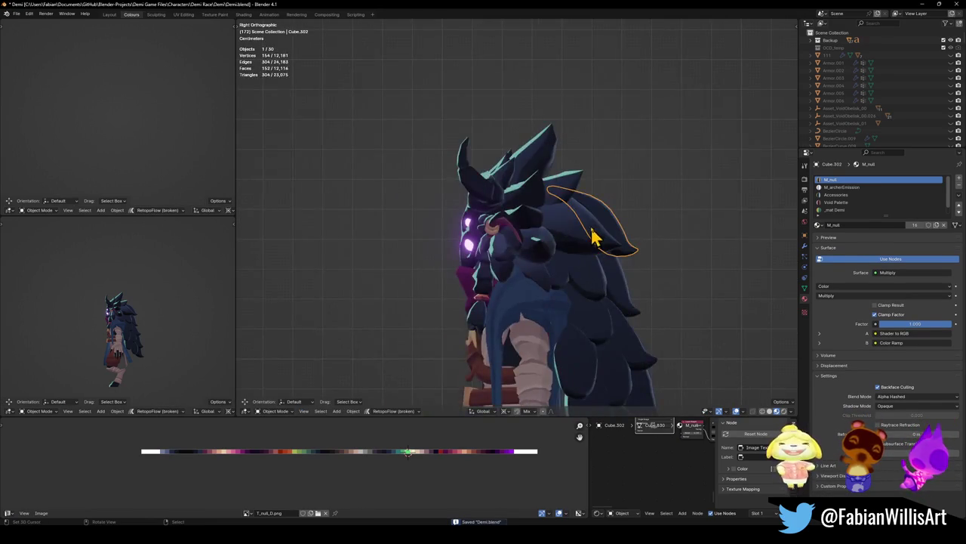
{"action": "key", "text": "g"}
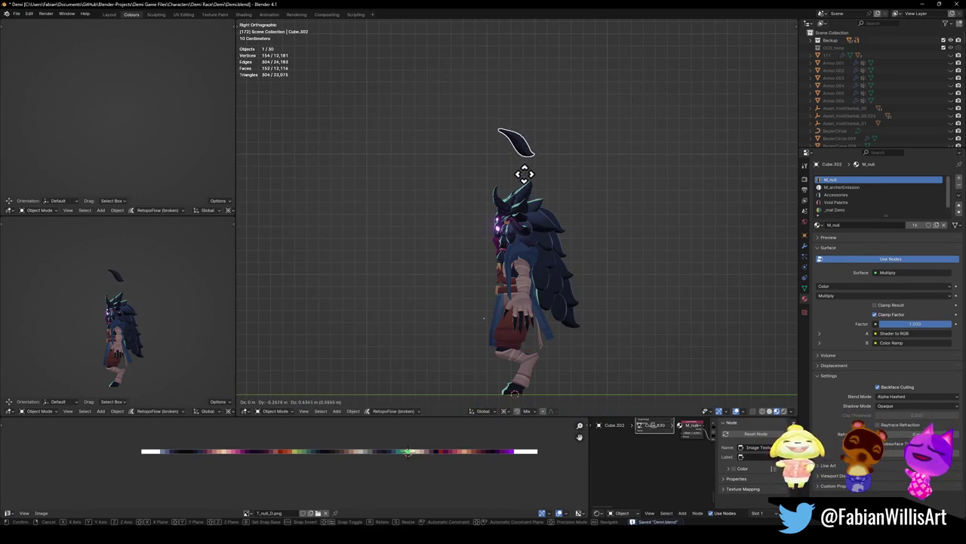
{"action": "right_click", "coordinate": [551, 225]}
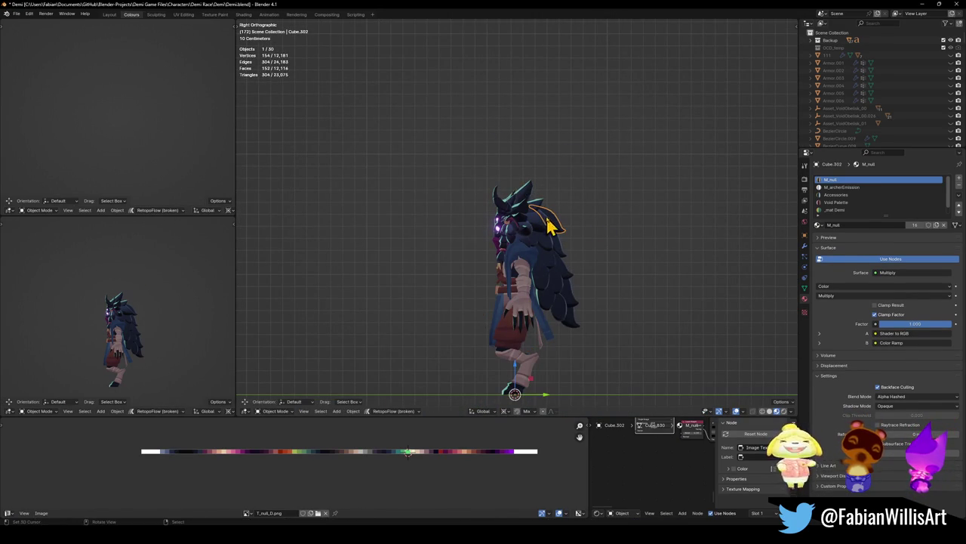
{"action": "left_click", "coordinate": [555, 232]}
{"action": "left_click", "coordinate": [559, 233]}
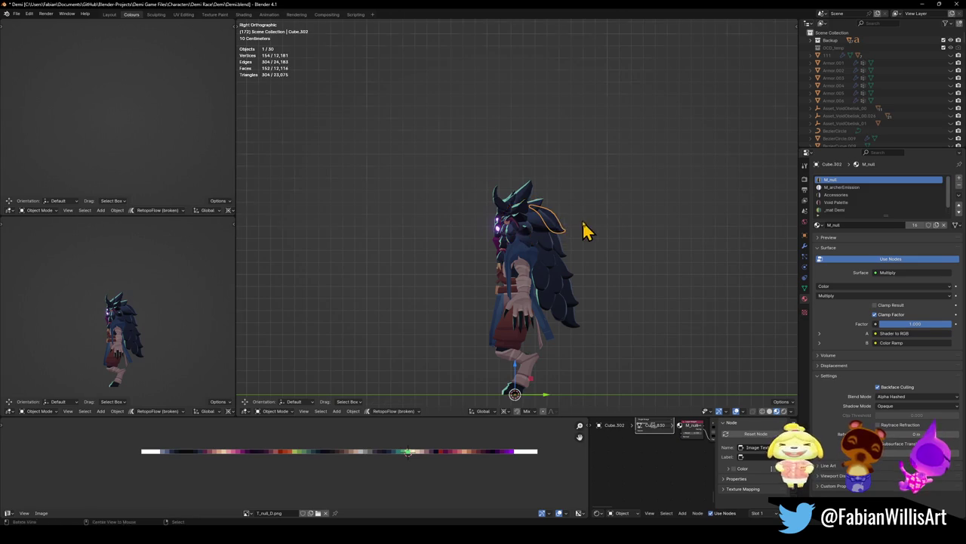
{"action": "middle_click_drag", "start_coordinate": [582, 226], "coordinate": [526, 259]}
- Separate a second hair piece from the main hair into its own object and save
{"action": "left_click", "coordinate": [532, 275]}
{"action": "key", "text": "Tab"}
{"action": "scroll", "coordinate": [560, 272], "scroll_direction": "up", "scroll_amount": 3}
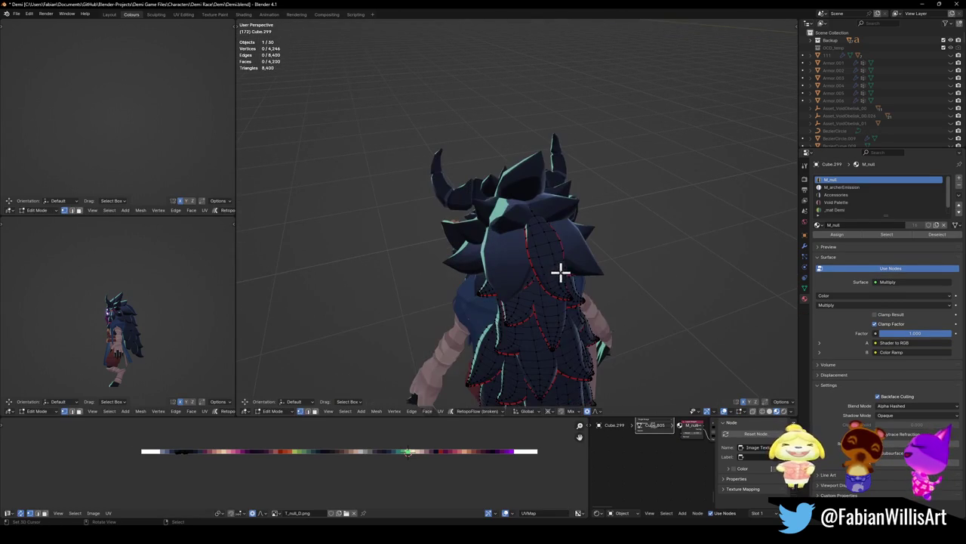
{"action": "key", "text": "l"}
{"action": "key", "text": "p"}
{"action": "left_click", "coordinate": [557, 278]}
{"action": "key", "text": "Tab"}
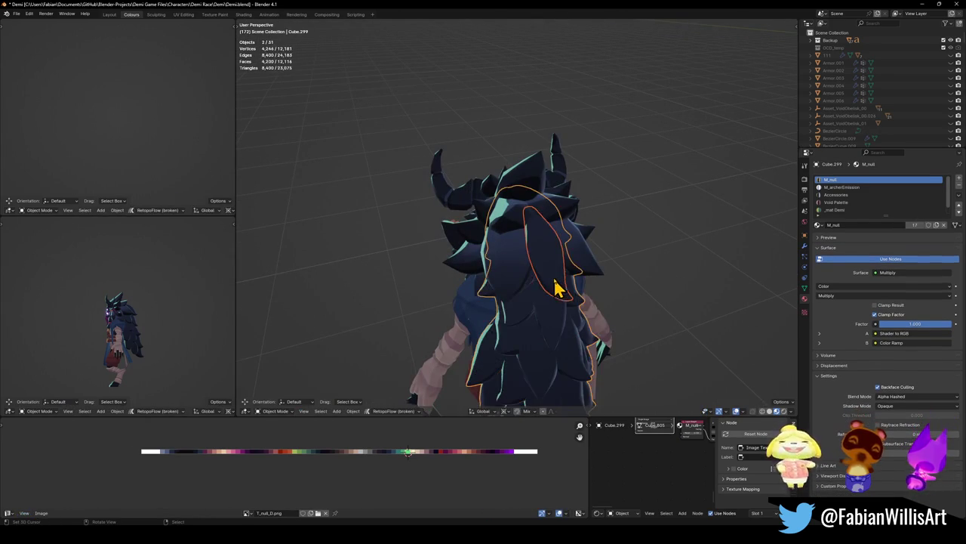
{"action": "left_click", "coordinate": [551, 277]}
{"action": "left_click", "coordinate": [626, 259]}
{"action": "mouse_move", "coordinate": [551, 276]}
{"action": "middle_mouse_down"}
{"action": "mouse_move", "coordinate": [626, 259]}
{"action": "mouse_move", "coordinate": [557, 270]}
{"action": "middle_mouse_up"}
{"action": "key", "text": "ctrl+s"}
- Select the new back hair strand and zoom in on it from the right side
{"action": "scroll", "coordinate": [610, 251], "scroll_direction": "up", "scroll_amount": 3}
{"action": "scroll", "coordinate": [496, 280], "scroll_direction": "down", "scroll_amount": 4}
{"action": "middle_click_drag", "start_coordinate": [496, 280], "coordinate": [518, 334]}
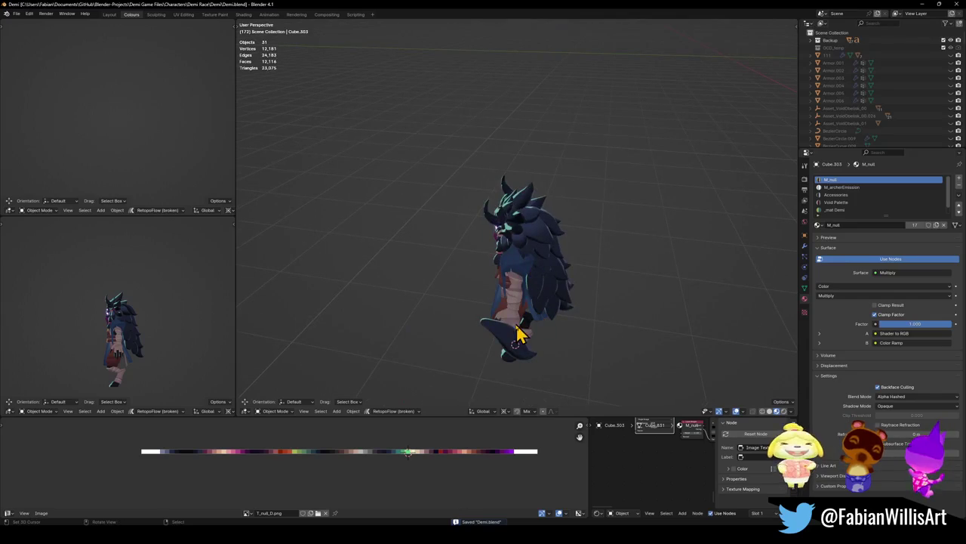
{"action": "left_click", "coordinate": [563, 236]}
{"action": "scroll", "coordinate": [563, 236], "scroll_direction": "up", "scroll_amount": 2}
{"action": "key", "text": "KP_3"}
{"action": "scroll", "coordinate": [533, 220], "scroll_direction": "up", "scroll_amount": 2}
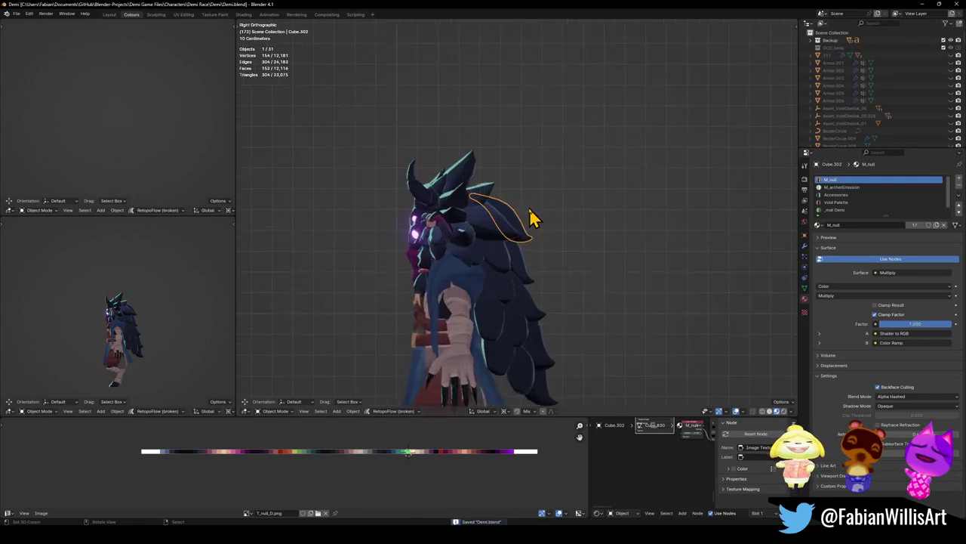
{"action": "scroll", "coordinate": [533, 220], "scroll_direction": "up", "scroll_amount": 2}
{"action": "scroll", "coordinate": [526, 259], "scroll_direction": "up", "scroll_amount": 1}
{"action": "scroll", "coordinate": [532, 281], "scroll_direction": "up", "scroll_amount": 1}
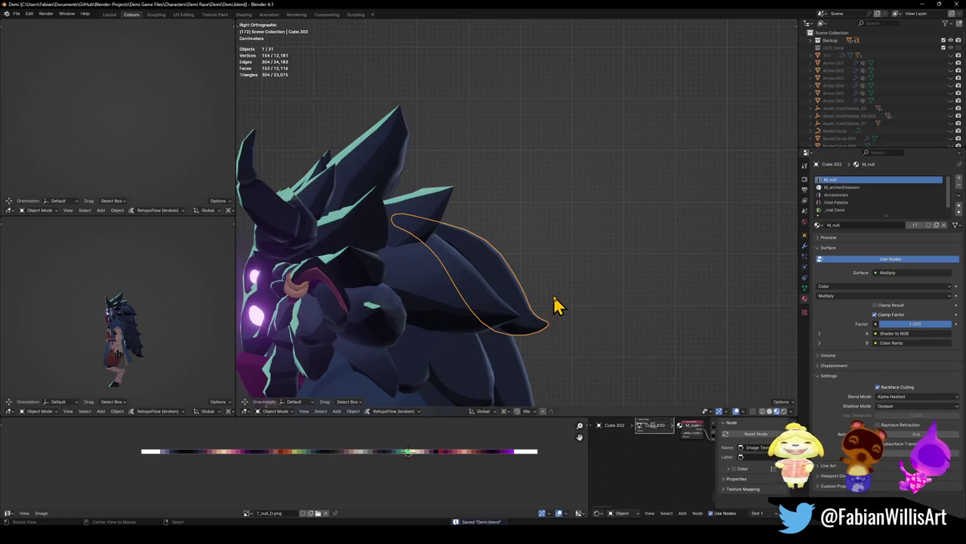
{"action": "mouse_move", "coordinate": [557, 313]}
{"action": "middle_mouse_down"}
{"action": "mouse_move", "coordinate": [507, 319]}
{"action": "mouse_move", "coordinate": [524, 297]}
{"action": "mouse_move", "coordinate": [468, 333]}
{"action": "mouse_move", "coordinate": [518, 289]}
{"action": "middle_mouse_up"}
- Select an edge loop on the strand in Edit Mode and switch to Solid shading
{"action": "key", "text": "Tab"}
{"action": "left_click", "coordinate": [496, 315], "text": "alt"}
{"action": "key", "text": "z"}
{"action": "left_click", "coordinate": [502, 310]}
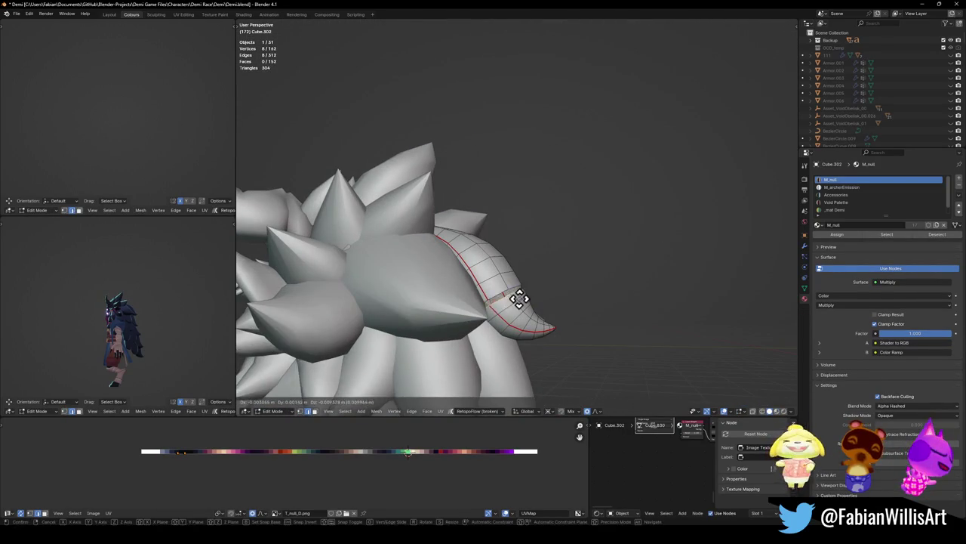
- Select the spike tip and separate it into its own object
{"action": "key", "text": "l"}
{"action": "key", "text": "1"}
{"action": "key", "text": "l"}
{"action": "key", "text": "u"}
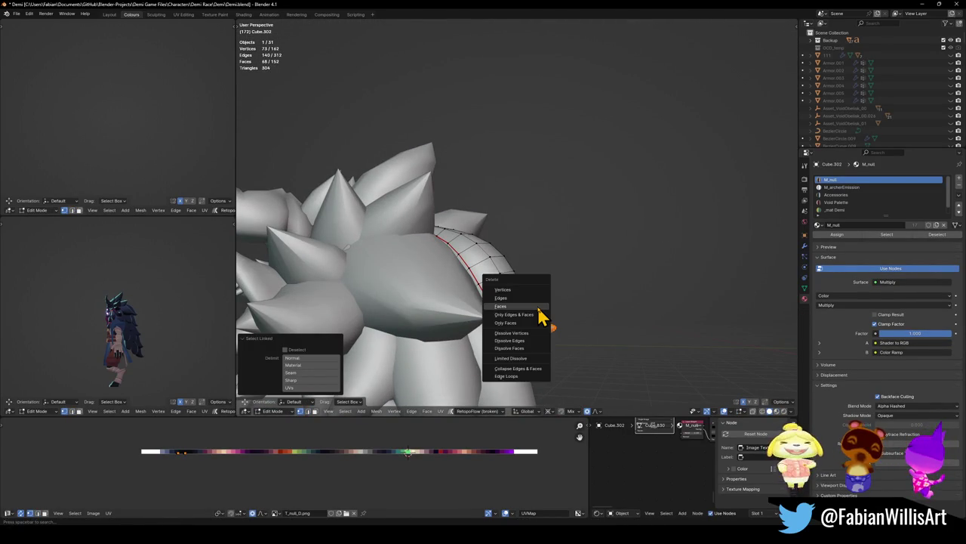
{"action": "left_click", "coordinate": [538, 305]}
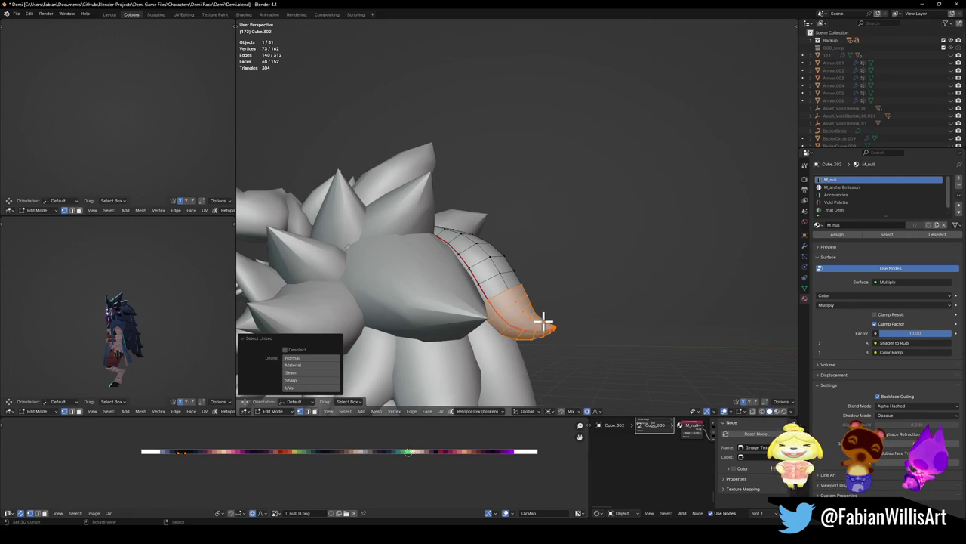
{"action": "key", "text": "p"}
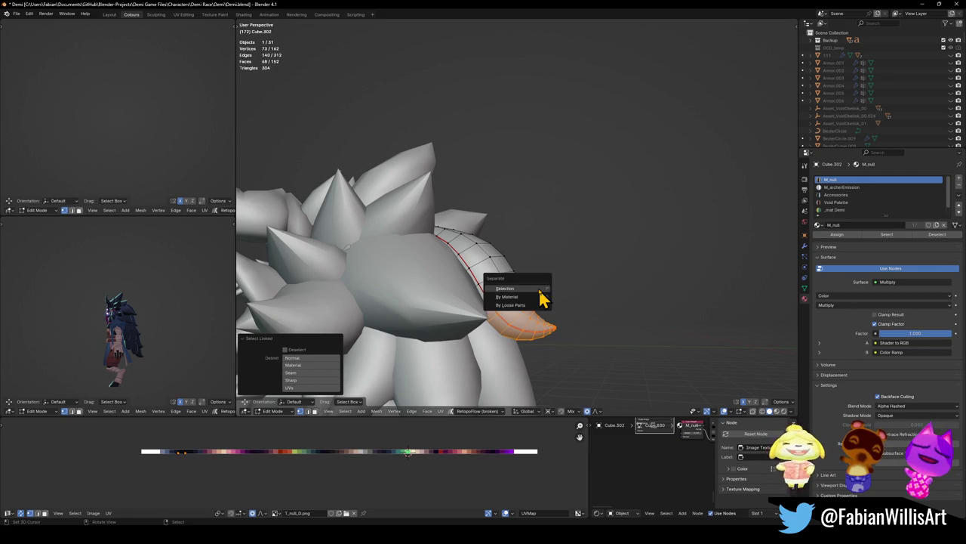
{"action": "left_click", "coordinate": [529, 298]}
{"action": "key", "text": "Tab"}
- Lift the separated tip straight up above the head, then reselect and frame the hair strand
{"action": "key", "text": "KP_Divide"}
{"action": "key", "text": "g"}
{"action": "key", "text": "z"}
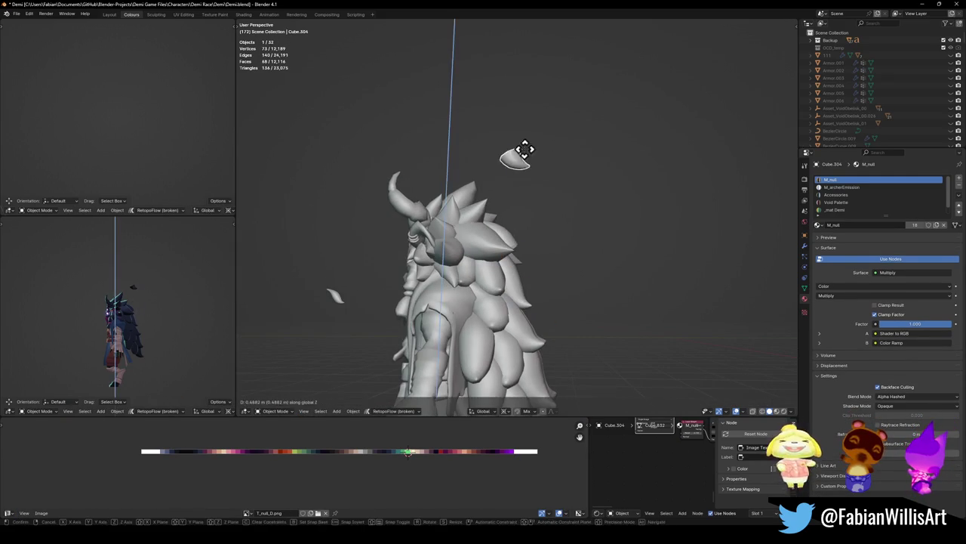
{"action": "left_click", "coordinate": [524, 151]}
{"action": "left_click", "coordinate": [520, 225]}
{"action": "key", "text": "ctrl+s"}
{"action": "key", "text": "Tab"}
{"action": "key", "text": "KP_Decimal"}
- Fill the strand's open end with a face, extrude it, and scale it larger in Global orientation
{"action": "mouse_move", "coordinate": [569, 254]}
{"action": "middle_mouse_down"}
{"action": "mouse_move", "coordinate": [497, 317]}
{"action": "mouse_move", "coordinate": [548, 299]}
{"action": "middle_mouse_up"}
{"action": "key", "text": "f"}
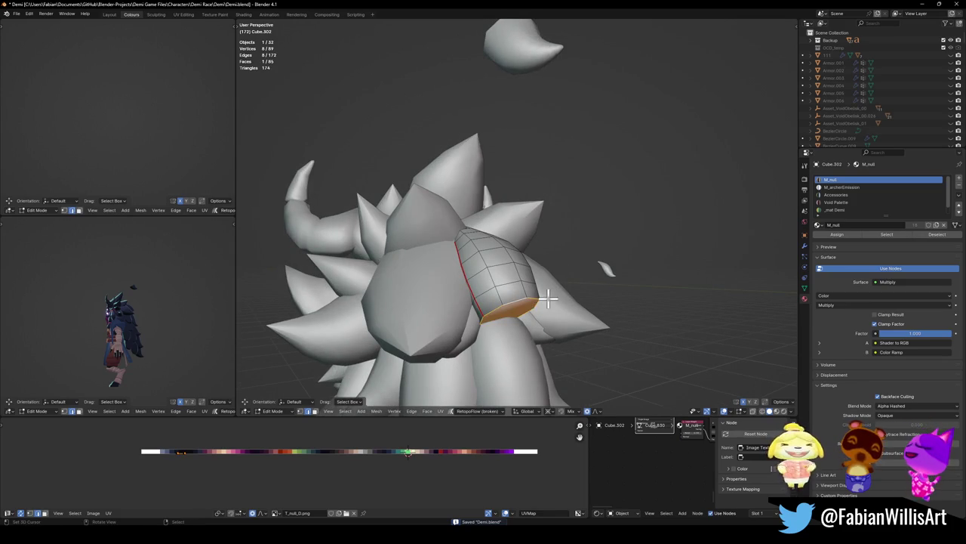
{"action": "key", "text": "e"}
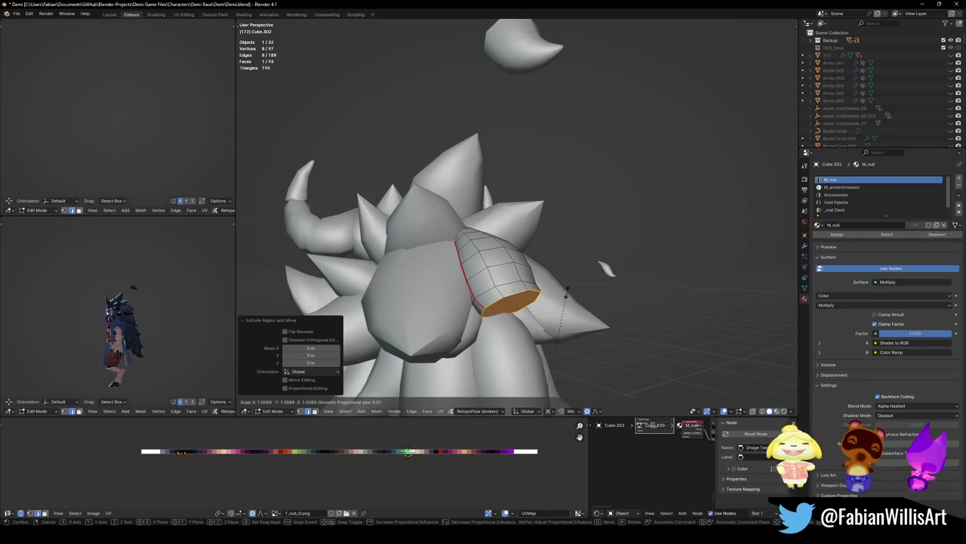
{"action": "key", "text": "comma"}
{"action": "left_click", "coordinate": [455, 283]}
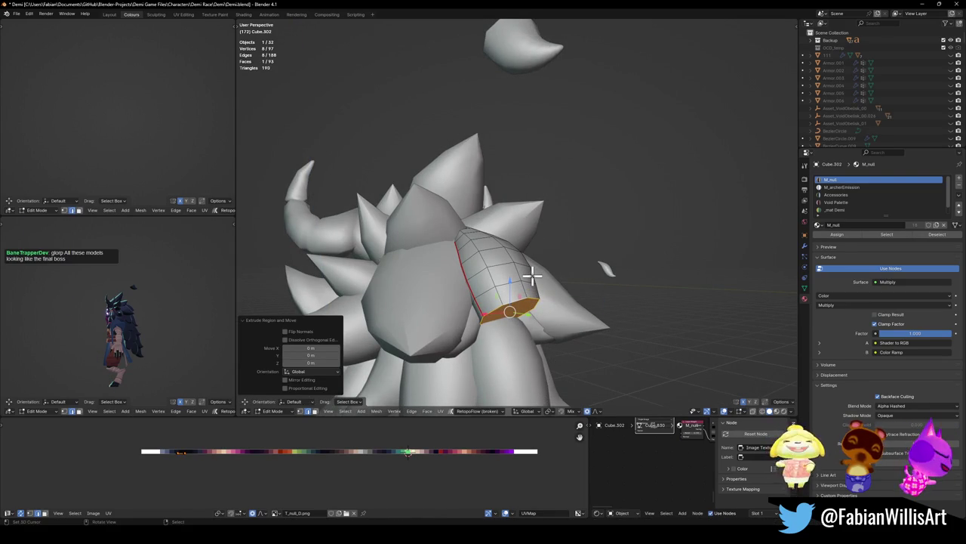
{"action": "key", "text": "s"}
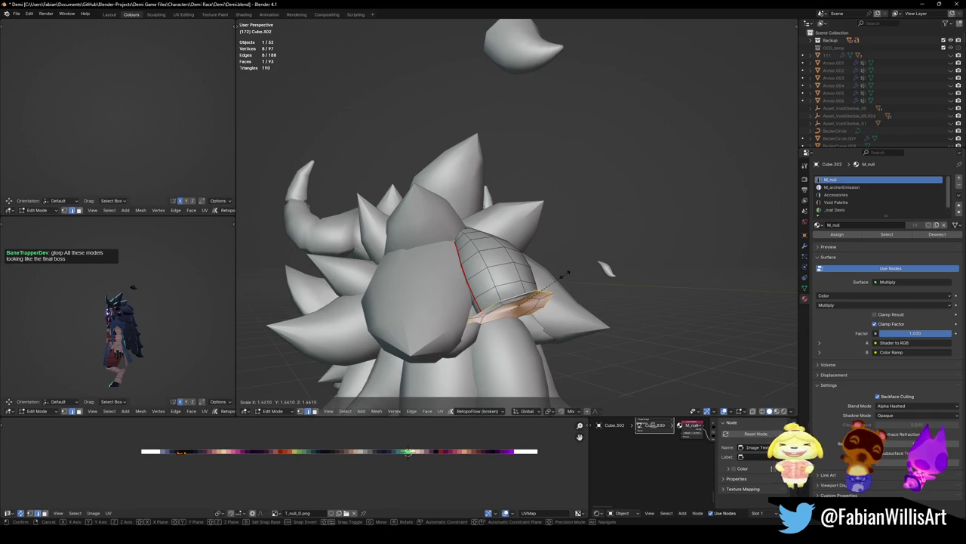
{"action": "left_click", "coordinate": [565, 272]}
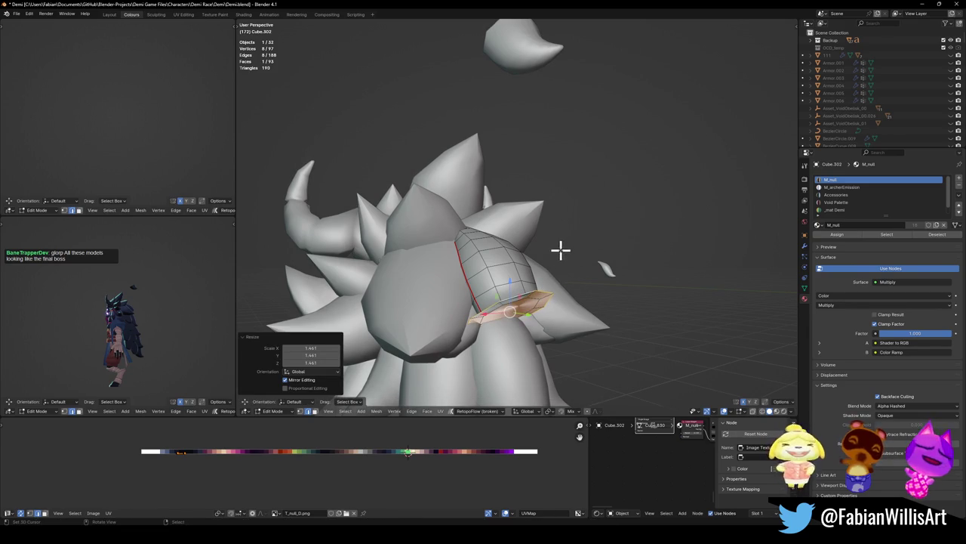
- Move the end face in side view, then extrude and taper a narrower new tip
{"action": "key", "text": "KP_3"}
{"action": "key", "text": "g"}
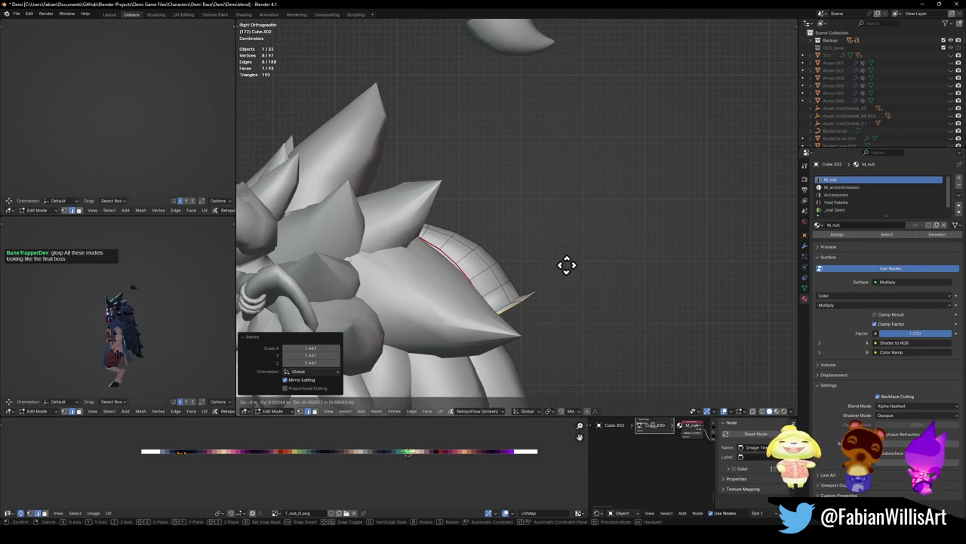
{"action": "left_click", "coordinate": [524, 293]}
{"action": "scroll", "coordinate": [128, 318], "scroll_direction": "up", "scroll_amount": 2}
{"action": "scroll", "coordinate": [128, 317], "scroll_direction": "up", "scroll_amount": 2}
{"action": "scroll", "coordinate": [117, 323], "scroll_direction": "up", "scroll_amount": 2}
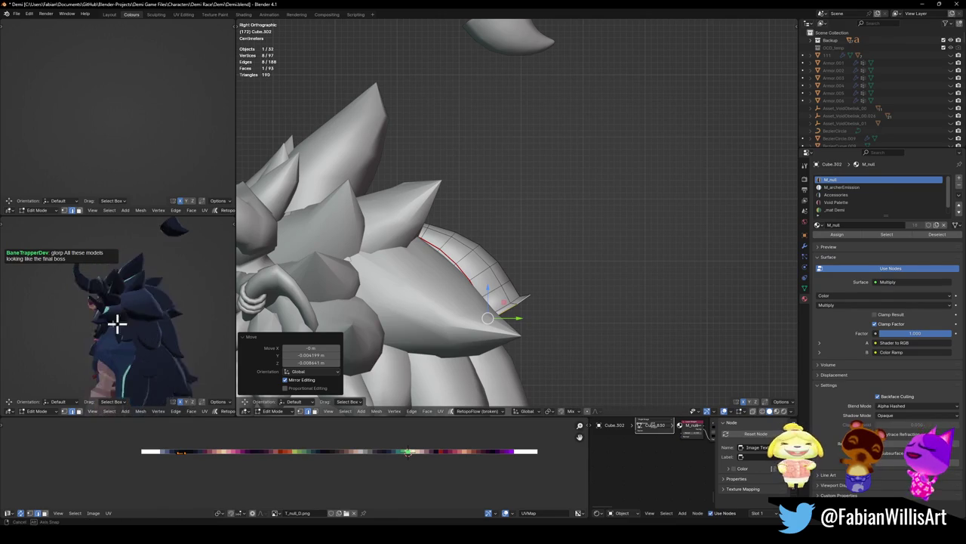
{"action": "middle_click_drag", "start_coordinate": [117, 323], "coordinate": [101, 330]}
{"action": "key", "text": "e"}
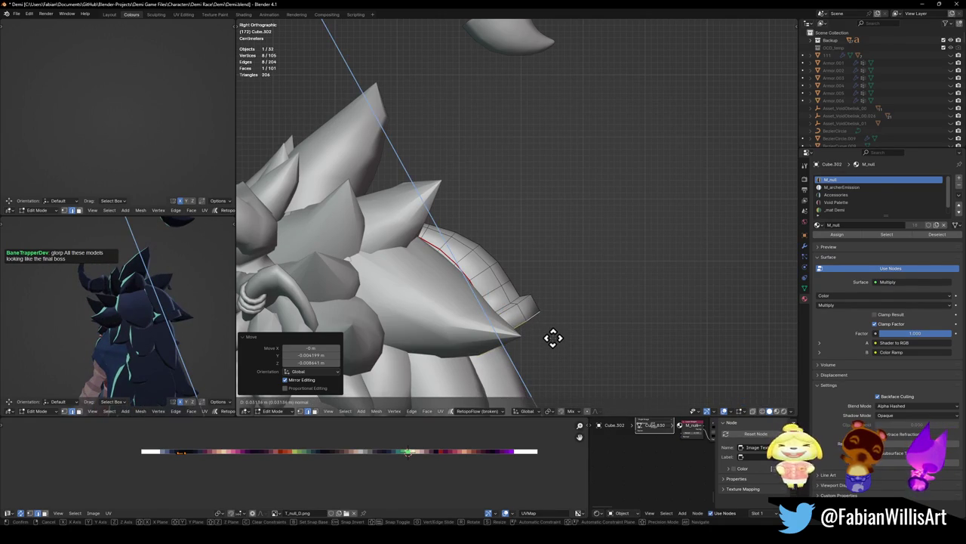
{"action": "left_click", "coordinate": [552, 337]}
{"action": "key", "text": "s"}
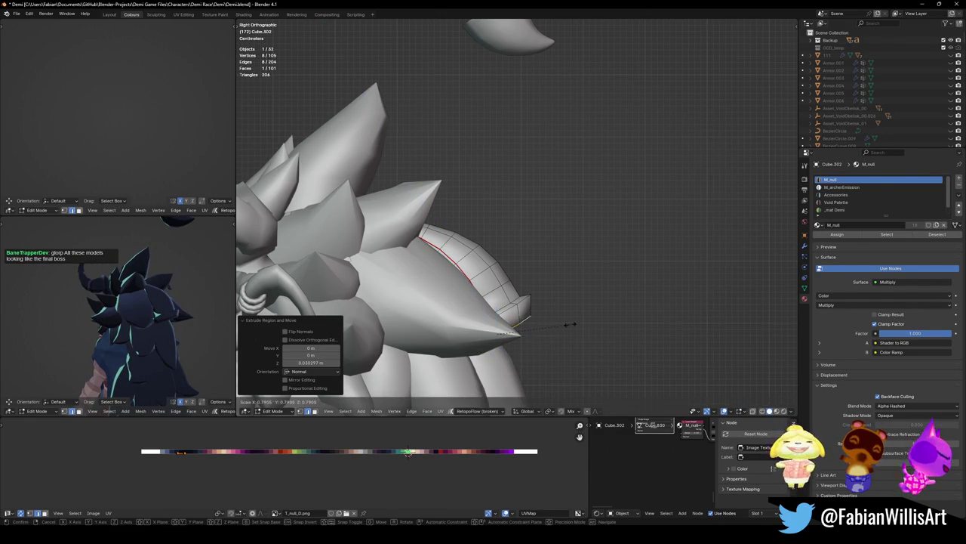
{"action": "left_click", "coordinate": [528, 320]}
{"action": "mouse_move", "coordinate": [526, 319]}
{"action": "middle_mouse_down"}
{"action": "mouse_move", "coordinate": [544, 312]}
{"action": "mouse_move", "coordinate": [481, 323]}
{"action": "mouse_move", "coordinate": [578, 317]}
{"action": "middle_mouse_up"}
- Shrink the base edge loop to 0.822 and select the two-row band of faces at the strand base
{"action": "key", "text": "s"}
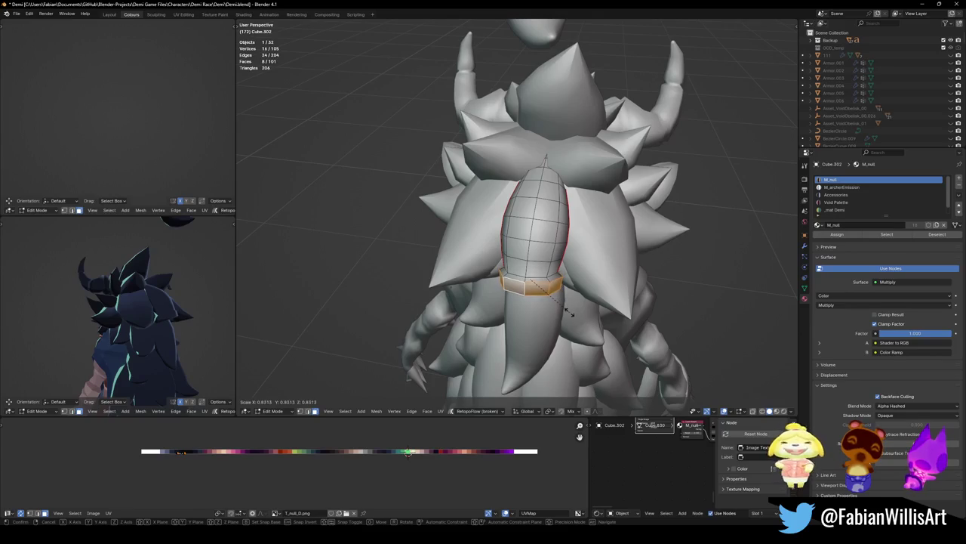
{"action": "left_click", "coordinate": [570, 311]}
{"action": "middle_click_drag", "start_coordinate": [516, 304], "coordinate": [520, 257]}
{"action": "scroll", "coordinate": [539, 262], "scroll_direction": "up", "scroll_amount": 5}
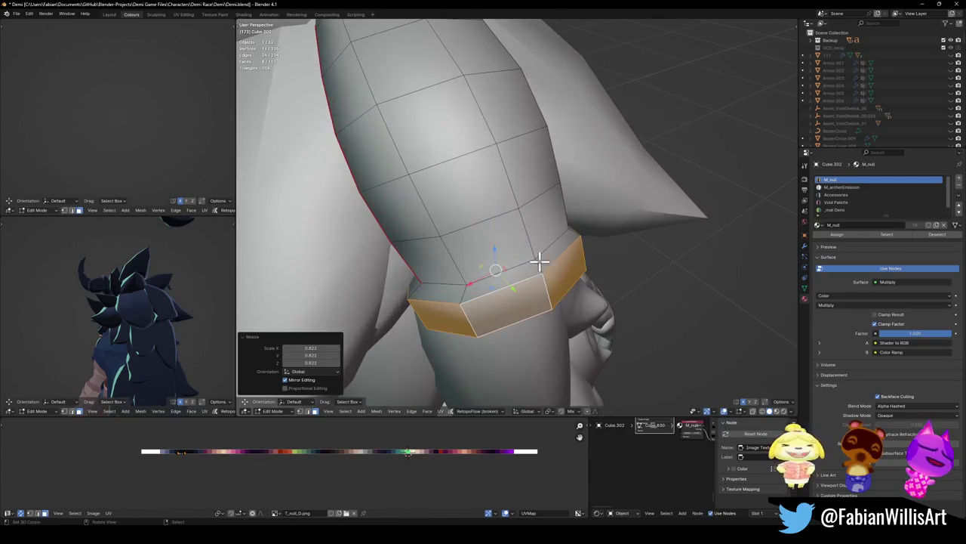
{"action": "left_click", "coordinate": [533, 263], "text": "alt+shift"}
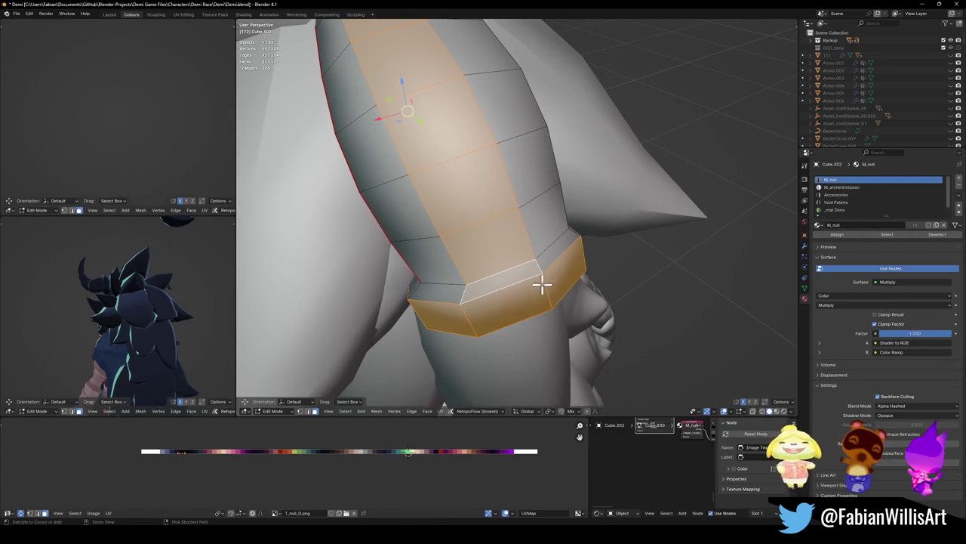
{"action": "key", "text": "ctrl+z"}
{"action": "left_click", "coordinate": [540, 266], "text": "alt+shift"}
- Slide the band's UVs horizontally along the palette onto the red swatch
{"action": "middle_click_drag", "start_coordinate": [541, 266], "coordinate": [554, 231]}
{"action": "left_click", "coordinate": [533, 330], "text": "shift"}
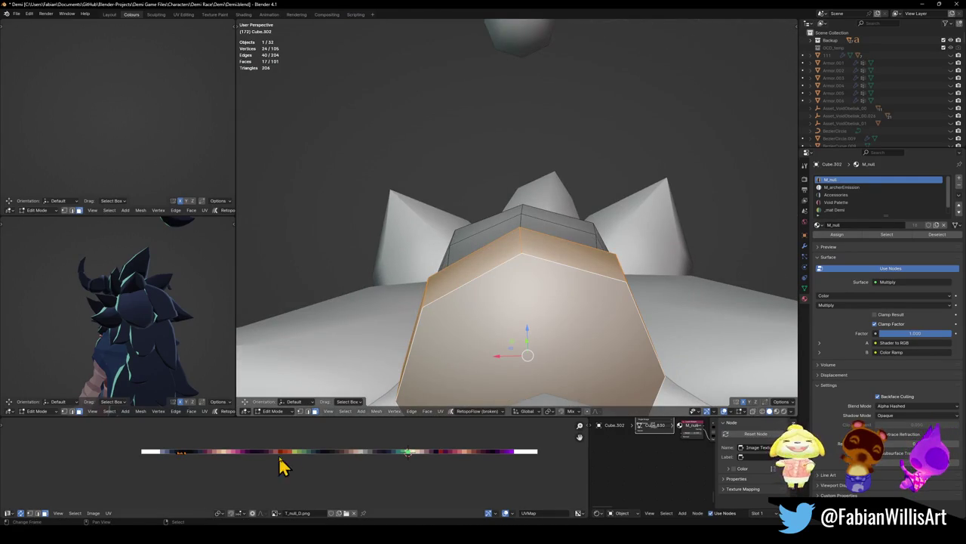
{"action": "key", "text": "g"}
{"action": "key", "text": "x"}
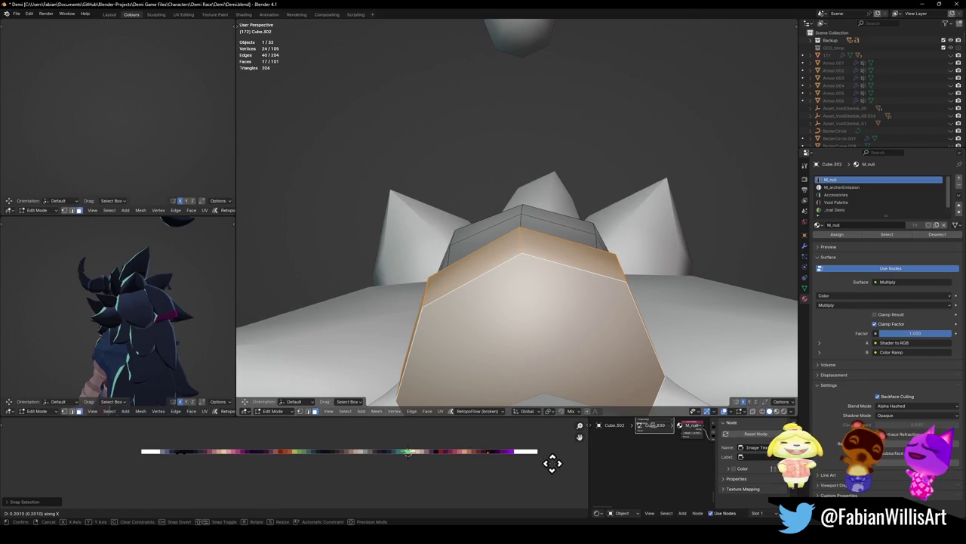
{"action": "left_click", "coordinate": [546, 461]}
{"action": "mouse_move", "coordinate": [188, 317]}
{"action": "middle_mouse_down"}
{"action": "mouse_move", "coordinate": [166, 324]}
{"action": "mouse_move", "coordinate": [150, 301]}
{"action": "mouse_move", "coordinate": [180, 335]}
{"action": "mouse_move", "coordinate": [123, 334]}
{"action": "mouse_move", "coordinate": [173, 333]}
{"action": "mouse_move", "coordinate": [173, 315]}
{"action": "mouse_move", "coordinate": [155, 317]}
{"action": "middle_mouse_up"}
{"action": "key", "text": "g"}
{"action": "left_click", "coordinate": [509, 466]}
{"action": "mouse_move", "coordinate": [559, 249]}
{"action": "middle_mouse_down"}
{"action": "mouse_move", "coordinate": [582, 234]}
{"action": "mouse_move", "coordinate": [550, 290]}
{"action": "mouse_move", "coordinate": [559, 286]}
{"action": "middle_mouse_up"}
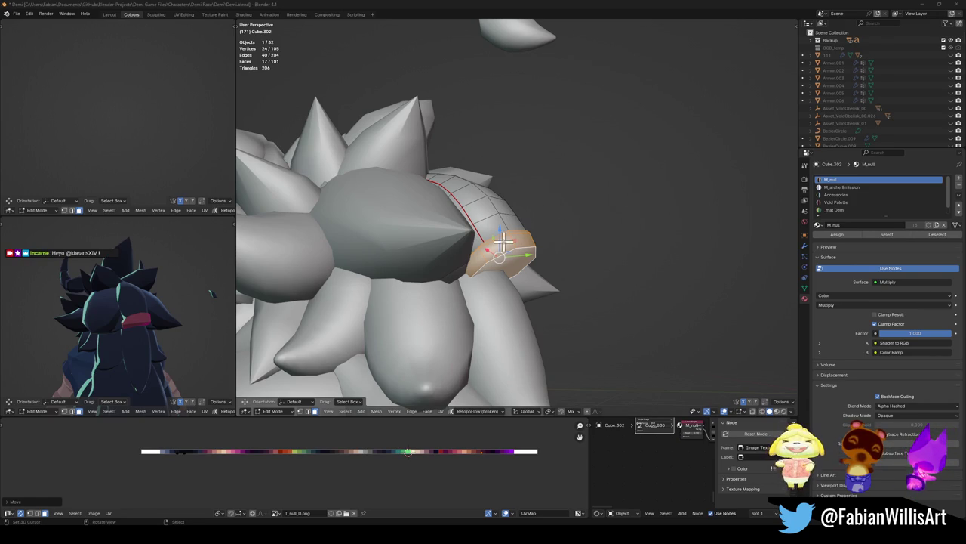
- Puff the strand's tip face outward with Alt+S and save
{"action": "middle_click_drag", "start_coordinate": [503, 242], "coordinate": [97, 323]}
{"action": "middle_click_drag", "start_coordinate": [534, 244], "coordinate": [514, 249]}
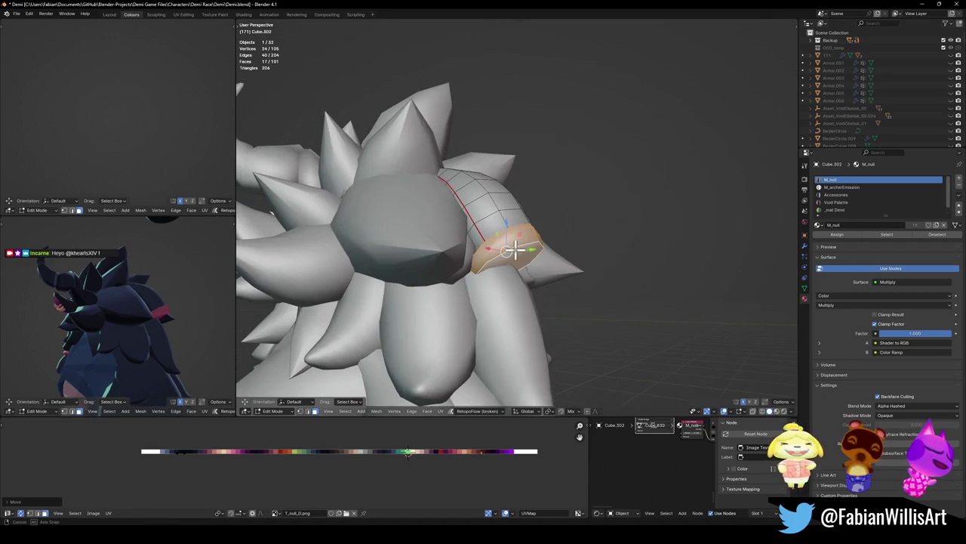
{"action": "left_click", "coordinate": [510, 253]}
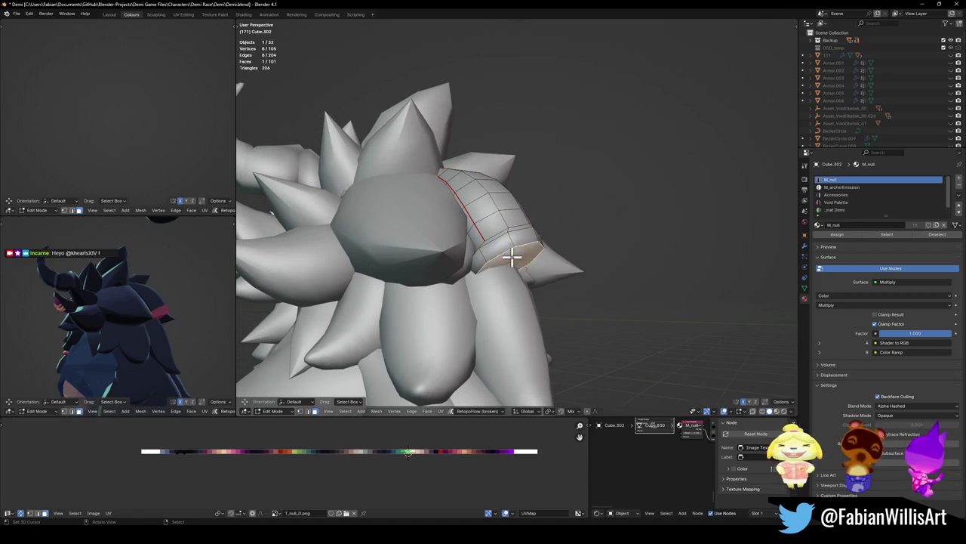
{"action": "key", "text": "alt+s"}
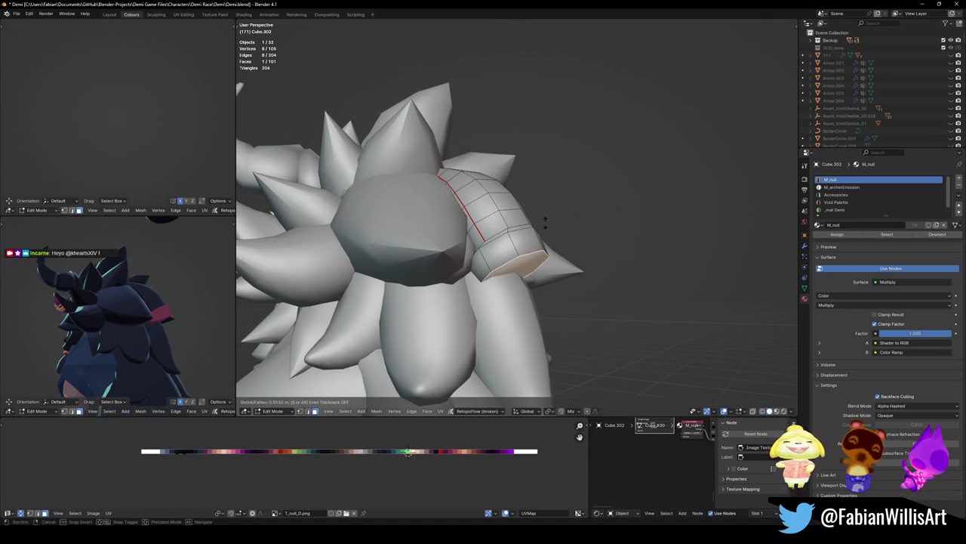
{"action": "left_click", "coordinate": [545, 221]}
{"action": "mouse_move", "coordinate": [138, 323]}
{"action": "middle_mouse_down"}
{"action": "mouse_move", "coordinate": [101, 315]}
{"action": "mouse_move", "coordinate": [151, 314]}
{"action": "mouse_move", "coordinate": [137, 318]}
{"action": "middle_mouse_up"}
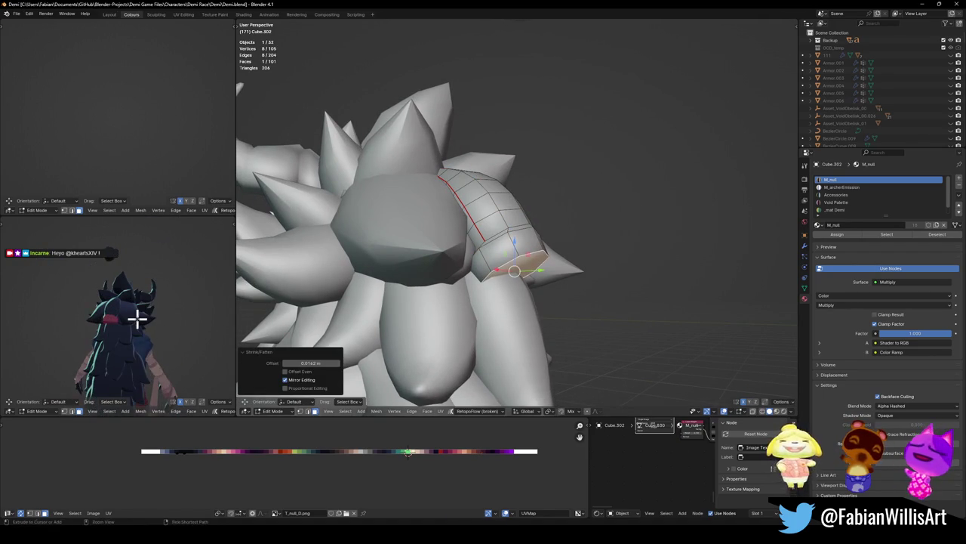
{"action": "key", "text": "ctrl+s"}
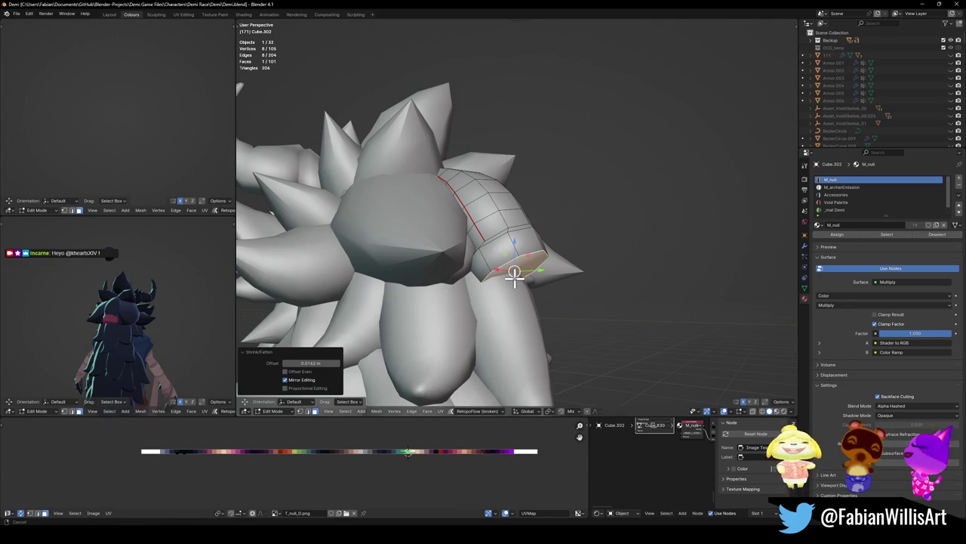
- Review the spiky hair from several angles and save Demi.blend again
{"action": "middle_click_drag", "start_coordinate": [518, 270], "coordinate": [533, 276]}
{"action": "middle_click_drag", "start_coordinate": [101, 355], "coordinate": [188, 334]}
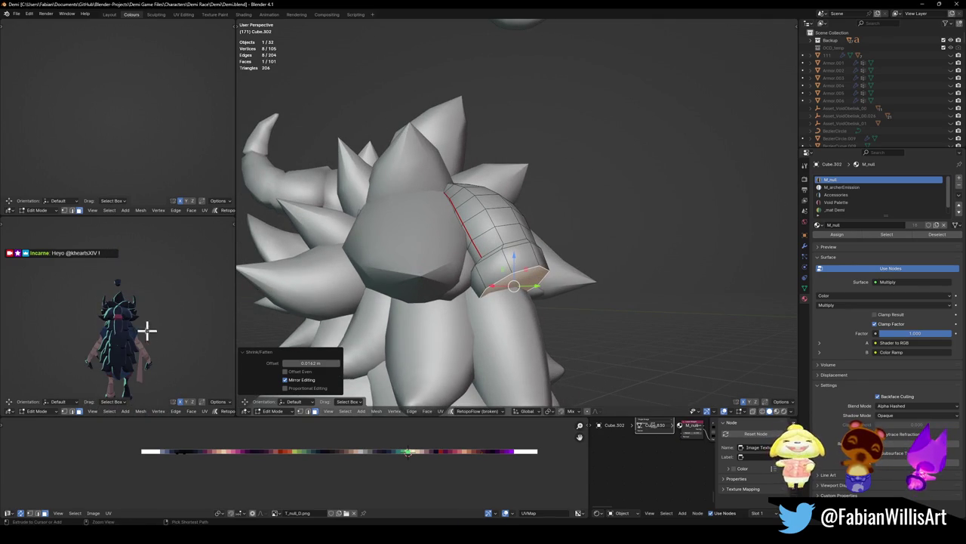
{"action": "key", "text": "ctrl+s"}
{"action": "mouse_move", "coordinate": [476, 234]}
{"action": "middle_mouse_down"}
{"action": "mouse_move", "coordinate": [546, 312]}
{"action": "mouse_move", "coordinate": [535, 324]}
{"action": "mouse_move", "coordinate": [533, 274]}
{"action": "mouse_move", "coordinate": [512, 220]}
{"action": "mouse_move", "coordinate": [515, 243]}
{"action": "middle_mouse_up"}
- Separate one back hair strand into its own object and enter its Edit Mode
{"action": "key", "text": "alt+q"}
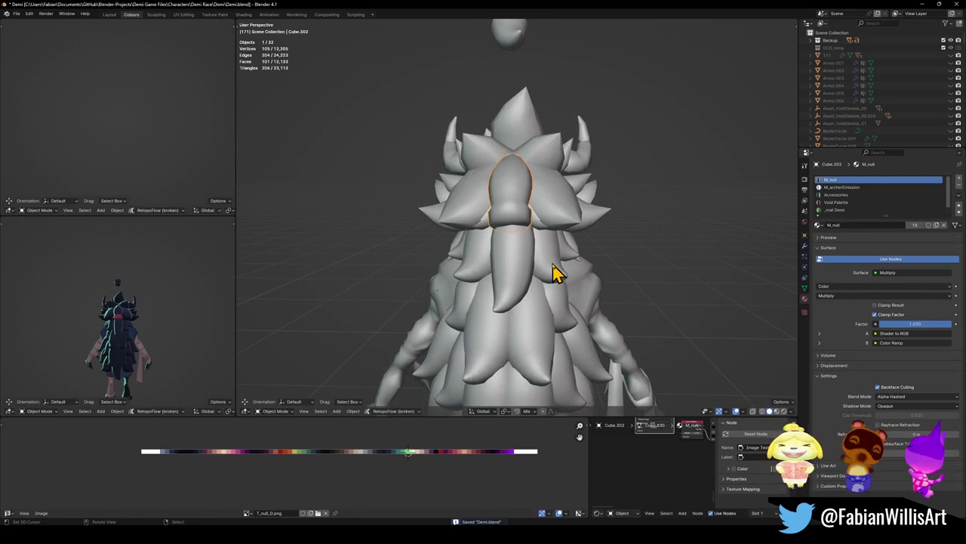
{"action": "key", "text": "l"}
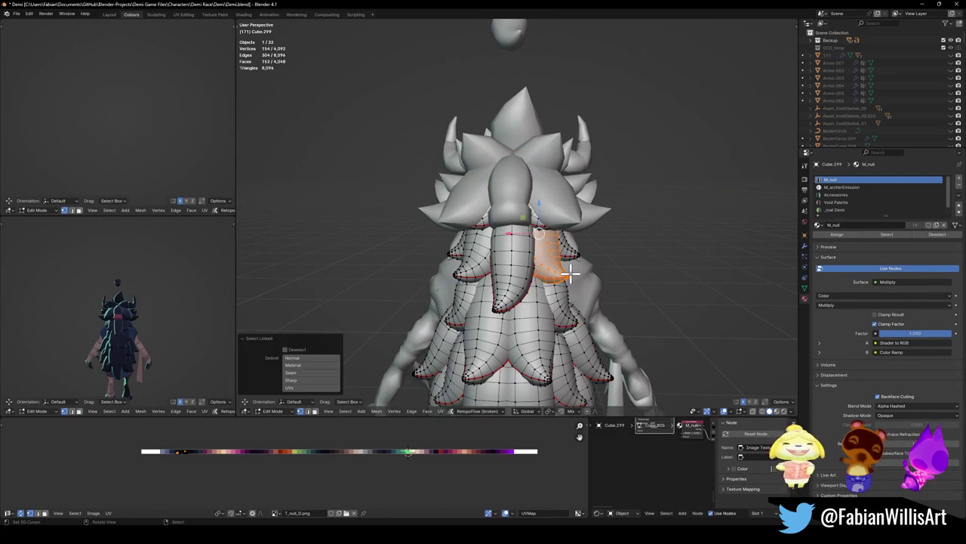
{"action": "key", "text": "p"}
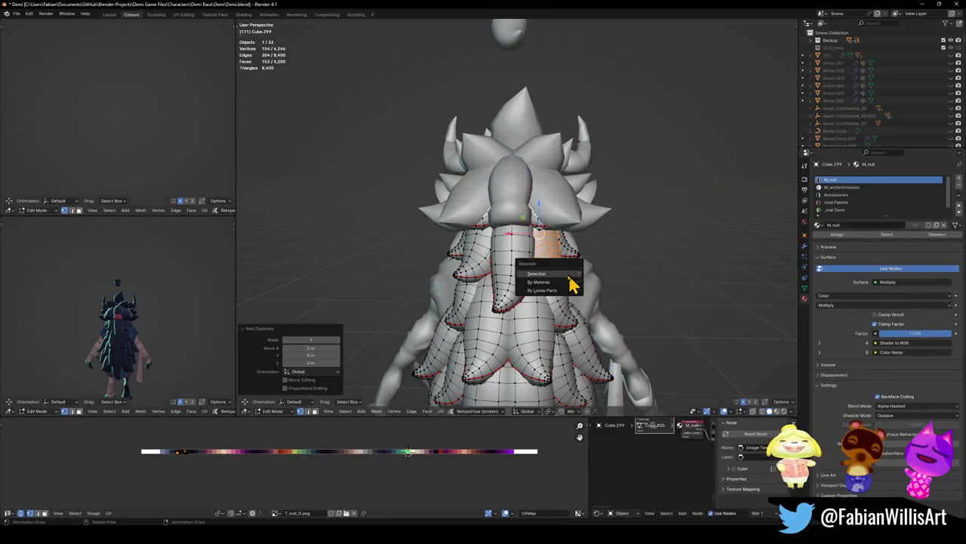
{"action": "left_click", "coordinate": [559, 274]}
{"action": "key", "text": "Tab"}
{"action": "left_click", "coordinate": [548, 266]}
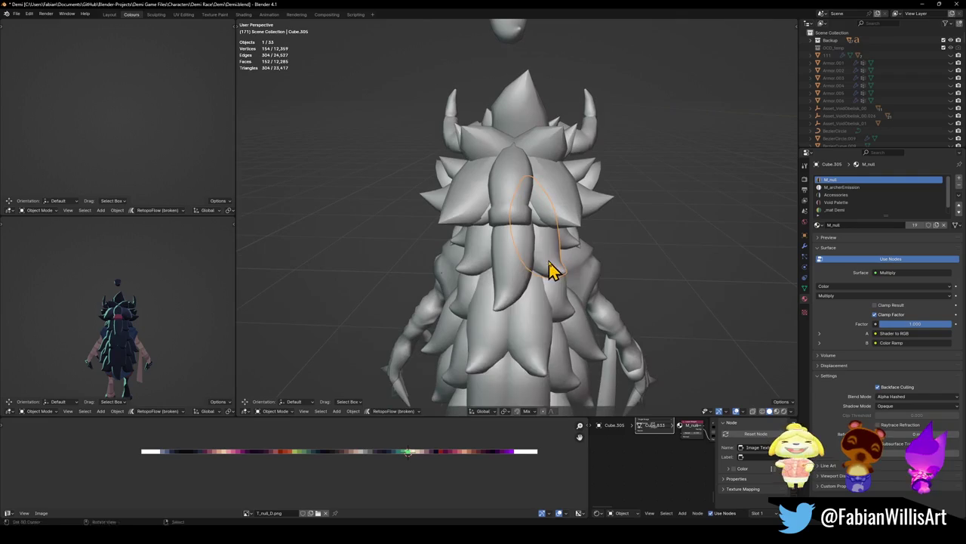
{"action": "key", "text": "q"}
{"action": "left_click", "coordinate": [498, 441]}
{"action": "key", "text": "Tab"}
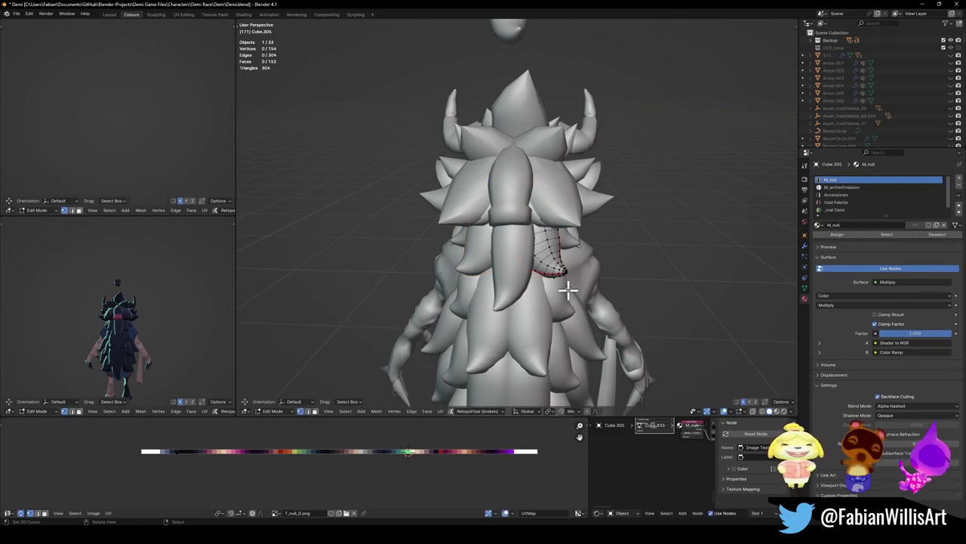
- Scale the new strand to 0.531, move it along Y, and shift it 0.054 m along X
{"action": "middle_click_drag", "start_coordinate": [585, 259], "coordinate": [572, 264]}
{"action": "key", "text": "s"}
{"action": "left_click", "coordinate": [584, 255]}
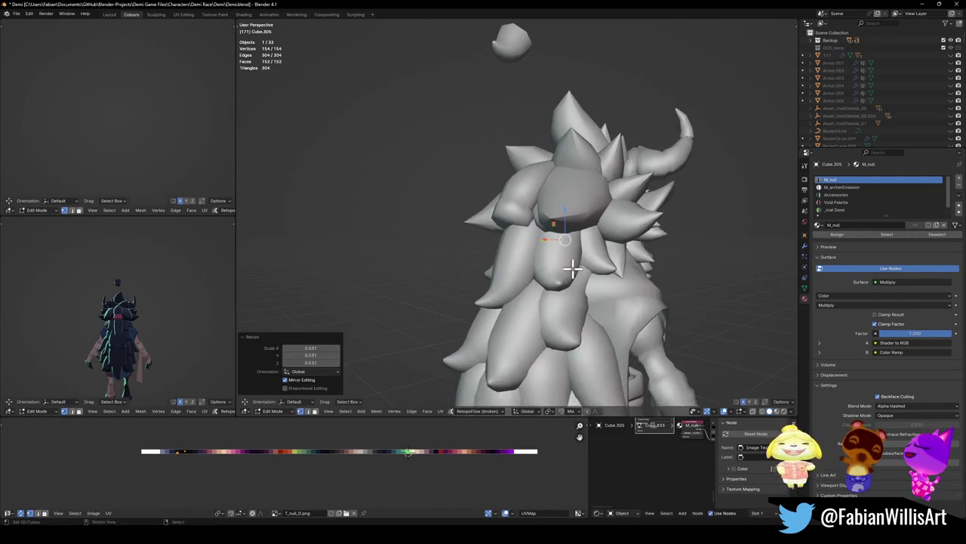
{"action": "key", "text": "g"}
{"action": "key", "text": "y"}
{"action": "left_click", "coordinate": [518, 280]}
{"action": "middle_click_drag", "start_coordinate": [517, 280], "coordinate": [518, 272]}
{"action": "key", "text": "g"}
{"action": "key", "text": "x"}
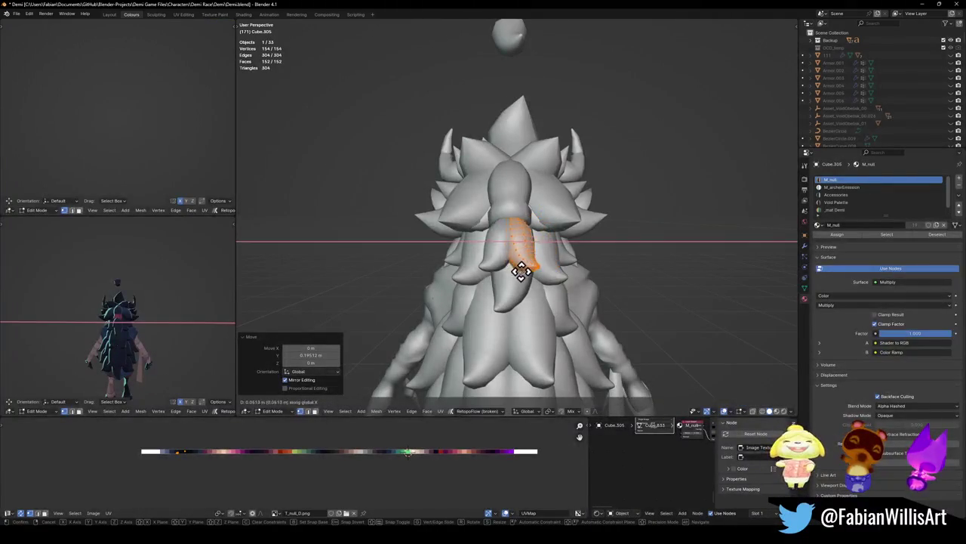
{"action": "left_click", "coordinate": [518, 273]}
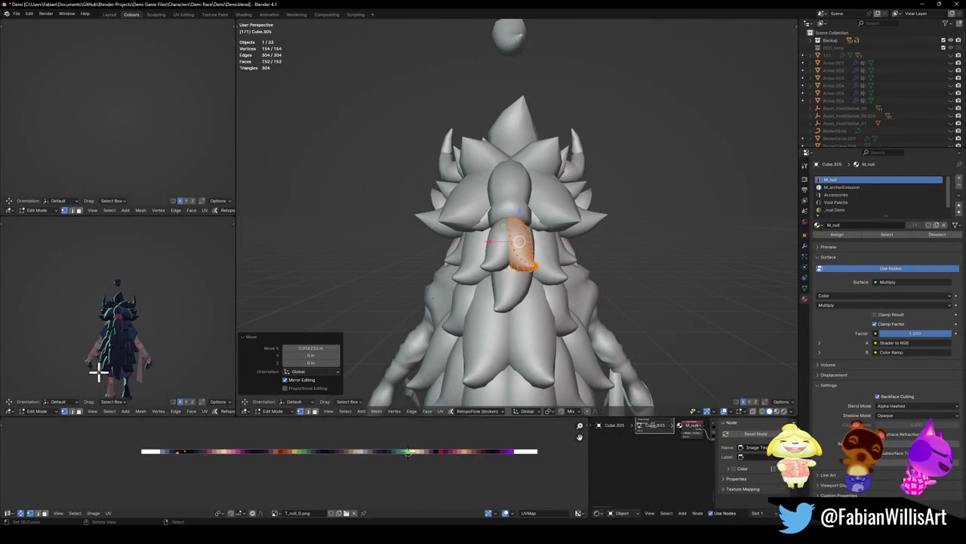
- Reposition the strand onto the back of the head in right-side view and select its tip vertex
{"action": "mouse_move", "coordinate": [96, 371]}
{"action": "middle_mouse_down"}
{"action": "mouse_move", "coordinate": [133, 350]}
{"action": "mouse_move", "coordinate": [199, 345]}
{"action": "mouse_move", "coordinate": [181, 344]}
{"action": "middle_mouse_up"}
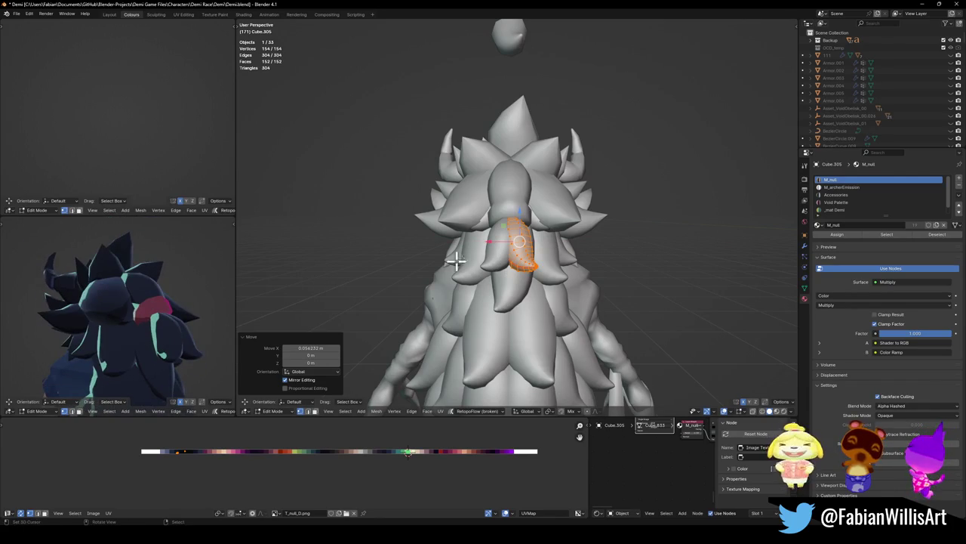
{"action": "key", "text": "KP_3"}
{"action": "key", "text": "g"}
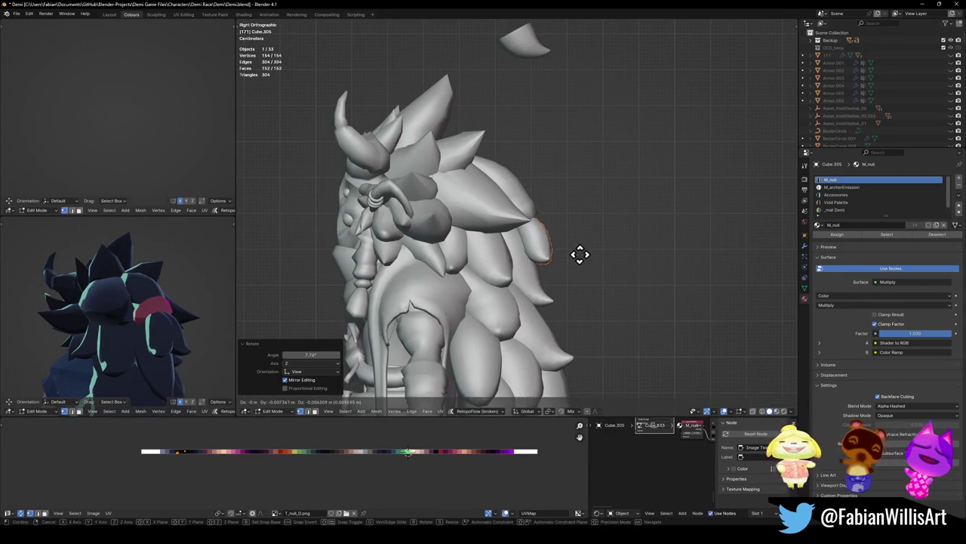
{"action": "left_click", "coordinate": [578, 255]}
{"action": "left_click", "coordinate": [569, 264]}
{"action": "middle_click_drag", "start_coordinate": [569, 264], "coordinate": [515, 268]}
{"action": "left_click", "coordinate": [516, 268]}
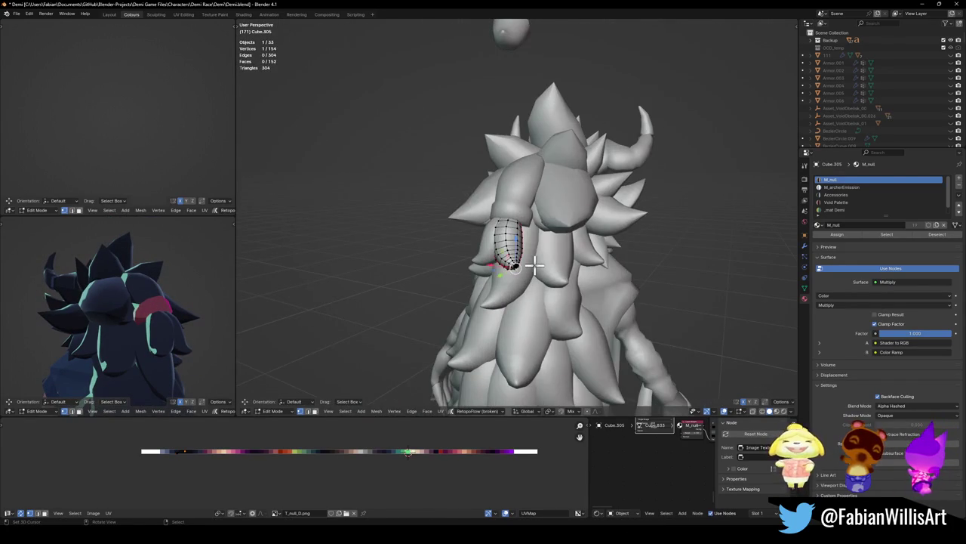
- From the left side view, pull the strand tip into a point with a wide soft falloff
{"action": "key", "text": "ctrl+KP_1"}
{"action": "key", "text": "g"}
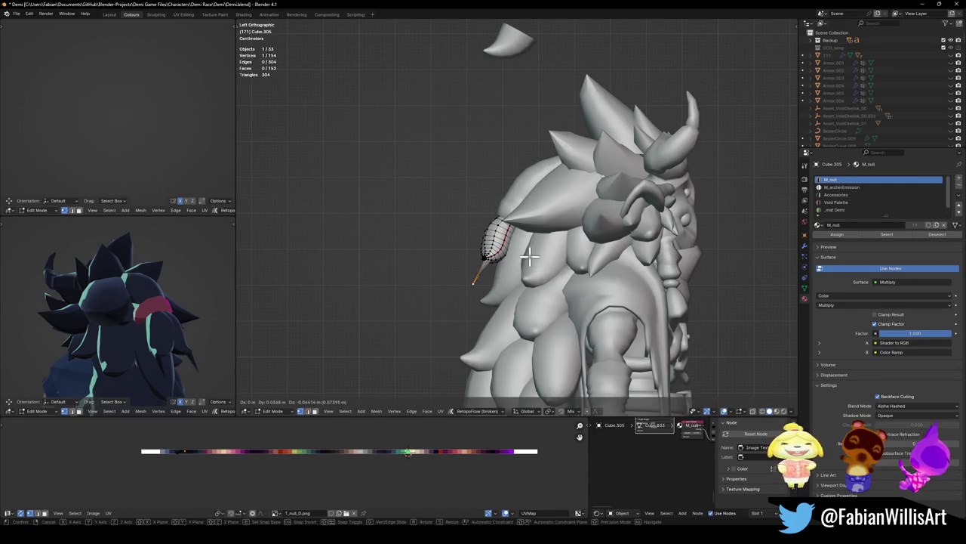
{"action": "right_click", "coordinate": [529, 256]}
{"action": "scroll", "coordinate": [521, 260], "scroll_direction": "up", "scroll_amount": 5}
{"action": "left_click", "coordinate": [431, 318]}
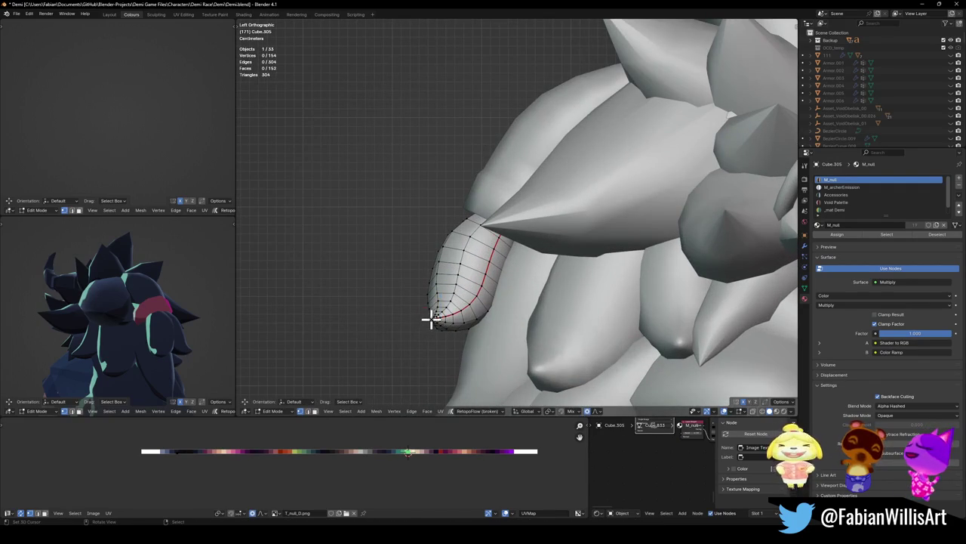
{"action": "key", "text": "g"}
{"action": "scroll", "coordinate": [468, 326], "scroll_direction": "down", "scroll_amount": 2}
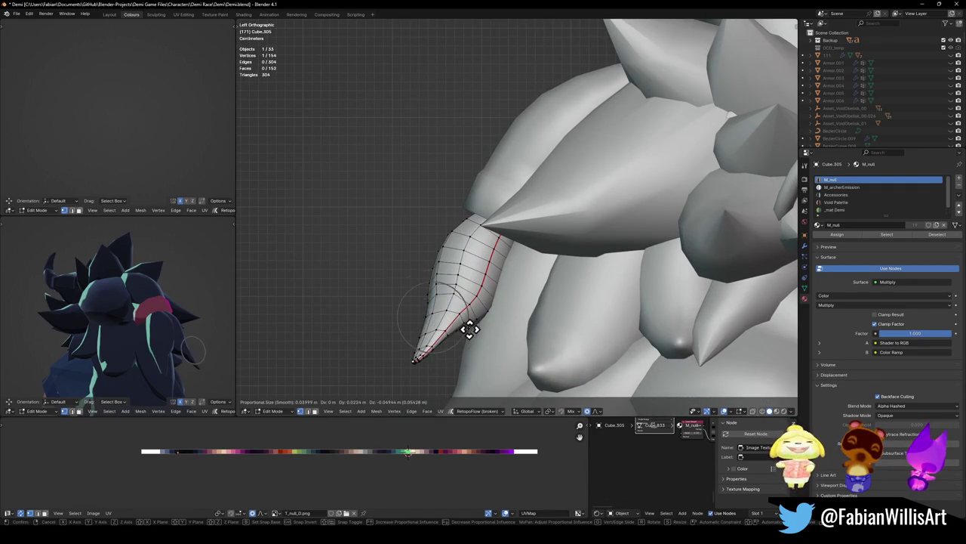
{"action": "scroll", "coordinate": [469, 330], "scroll_direction": "down", "scroll_amount": 3}
{"action": "scroll", "coordinate": [468, 327], "scroll_direction": "down", "scroll_amount": 7}
{"action": "scroll", "coordinate": [468, 330], "scroll_direction": "down", "scroll_amount": 2}
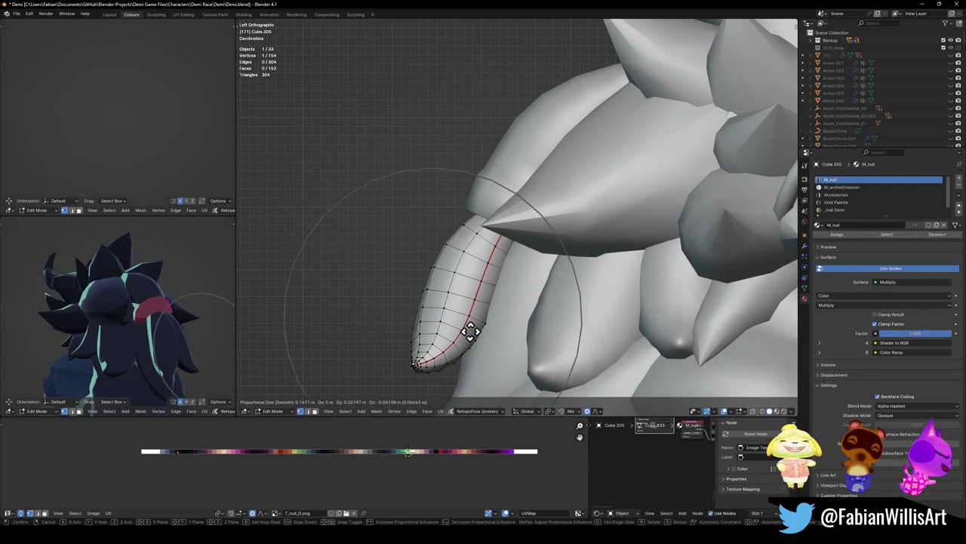
{"action": "left_click", "coordinate": [486, 351]}
- In X-ray, select the strand's top tip vertex and move it up and left
{"action": "key", "text": "alt+z"}
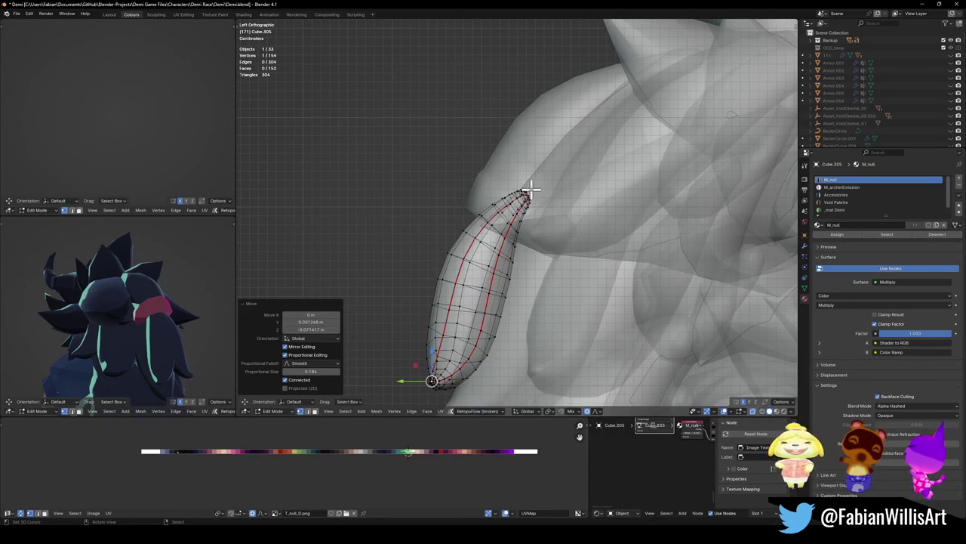
{"action": "left_click", "coordinate": [532, 188]}
{"action": "key", "text": "g"}
{"action": "left_click", "coordinate": [554, 215]}
{"action": "key", "text": "r"}
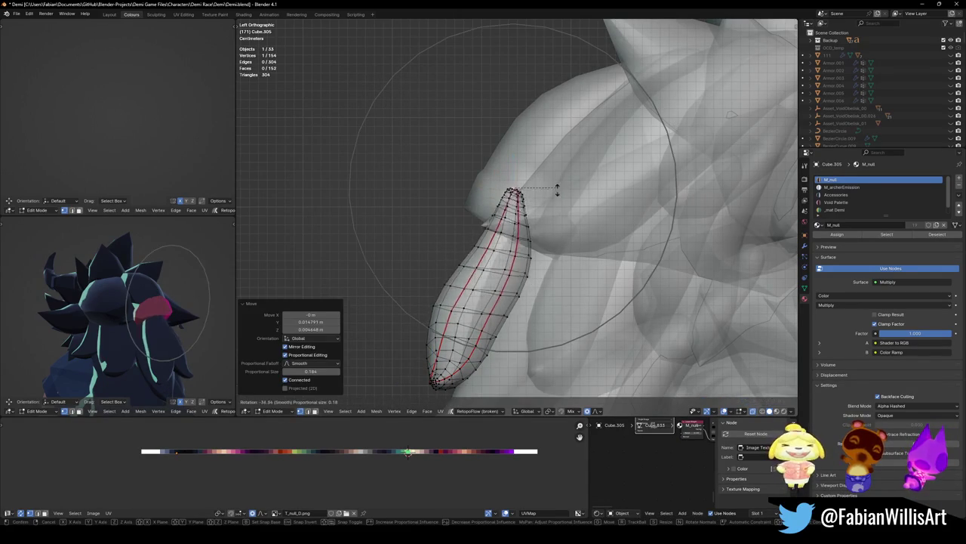
{"action": "right_click", "coordinate": [565, 201]}
{"action": "key", "text": "g"}
{"action": "left_click", "coordinate": [556, 205]}
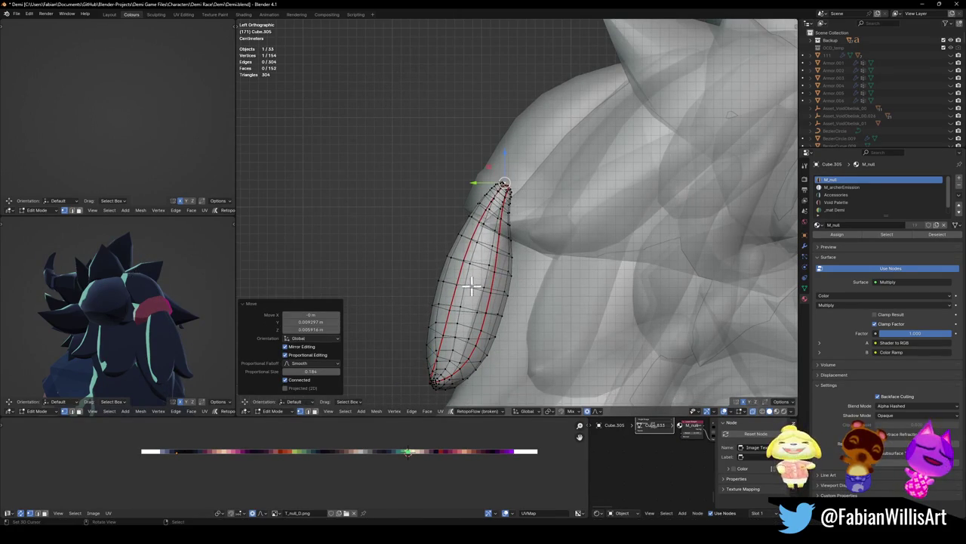
- Trackball-rotate the tip region so it bends against the head, then nudge it slightly
{"action": "key", "text": "ctrl+z"}
{"action": "key", "text": "r"}
{"action": "key", "text": "r"}
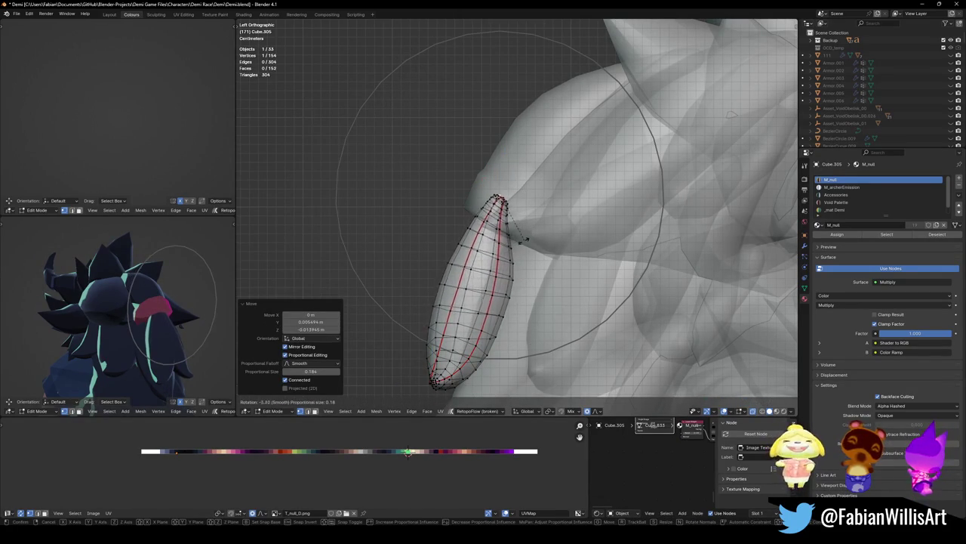
{"action": "scroll", "coordinate": [527, 240], "scroll_direction": "up", "scroll_amount": 2}
{"action": "scroll", "coordinate": [526, 240], "scroll_direction": "up", "scroll_amount": 1}
{"action": "left_click", "coordinate": [518, 239]}
{"action": "key", "text": "g"}
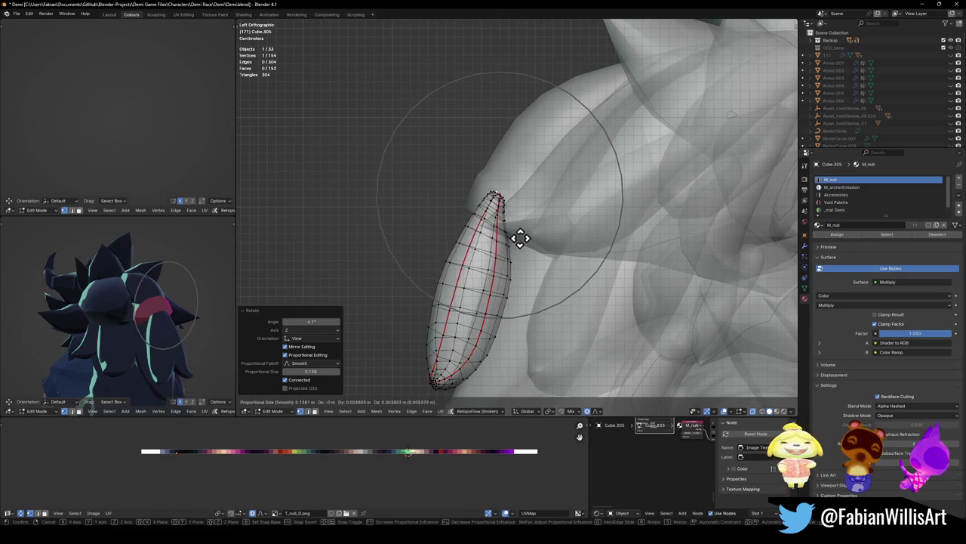
{"action": "left_click", "coordinate": [520, 238]}
{"action": "middle_click_drag", "start_coordinate": [186, 340], "coordinate": [104, 361]}
- Select the whole strand, rotate it about 11° and move it into place
{"action": "key", "text": "l"}
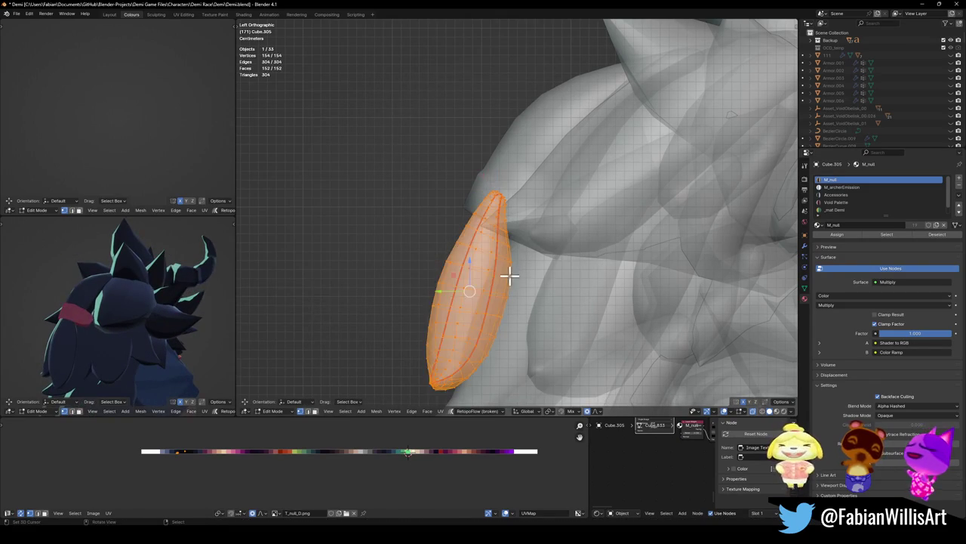
{"action": "key", "text": "r"}
{"action": "left_click", "coordinate": [497, 305]}
{"action": "key", "text": "g"}
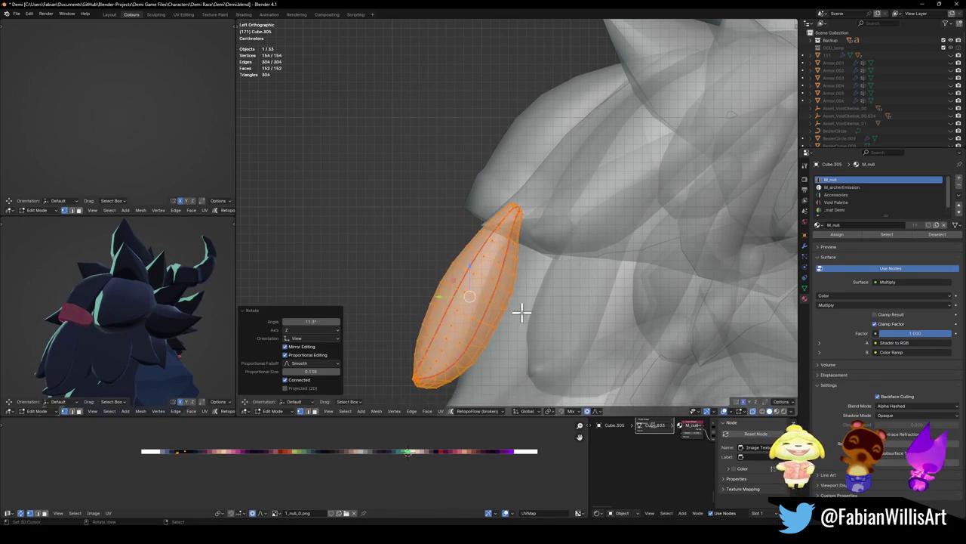
{"action": "left_click", "coordinate": [534, 282]}
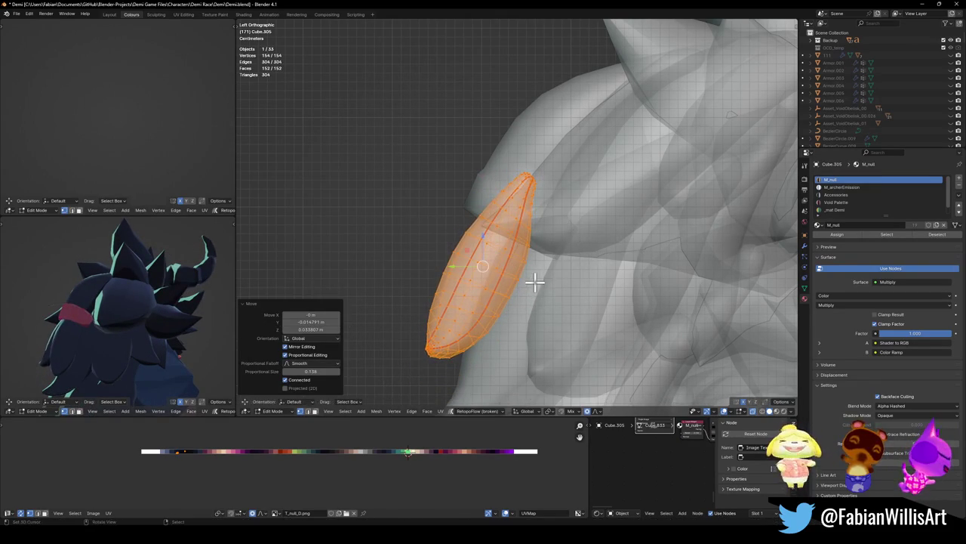
{"action": "mouse_move", "coordinate": [113, 334]}
{"action": "middle_mouse_down"}
{"action": "mouse_move", "coordinate": [91, 289]}
{"action": "mouse_move", "coordinate": [173, 291]}
{"action": "mouse_move", "coordinate": [181, 312]}
{"action": "mouse_move", "coordinate": [192, 309]}
{"action": "middle_mouse_up"}
- Scale the strand to 1.129, nudge it 0.004227 m sideways, and turn off X-ray
{"action": "key", "text": "s"}
{"action": "left_click", "coordinate": [549, 211]}
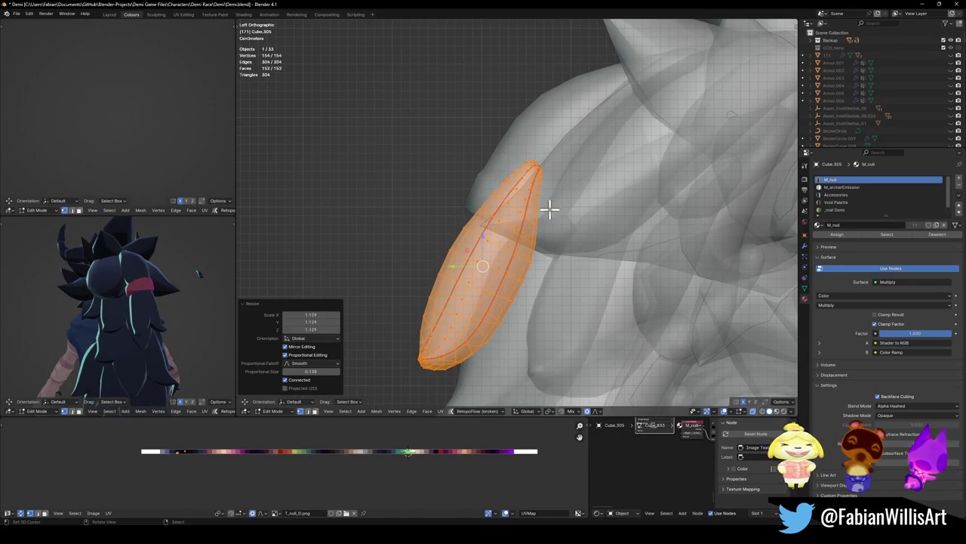
{"action": "key", "text": "KP_1"}
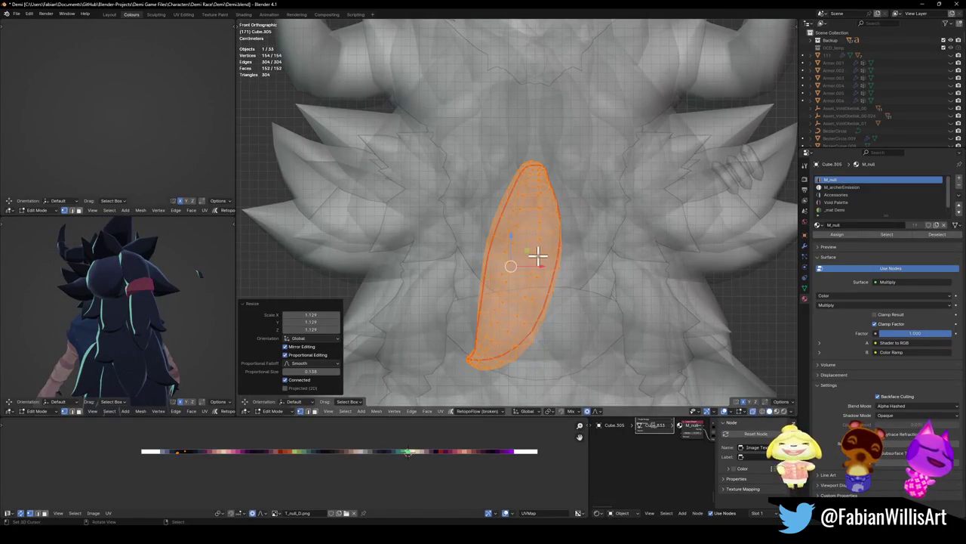
{"action": "key", "text": "g"}
{"action": "left_click", "coordinate": [541, 252]}
{"action": "mouse_move", "coordinate": [181, 293]}
{"action": "middle_mouse_down"}
{"action": "mouse_move", "coordinate": [151, 307]}
{"action": "mouse_move", "coordinate": [122, 293]}
{"action": "mouse_move", "coordinate": [141, 273]}
{"action": "middle_mouse_up"}
{"action": "key", "text": "alt+z"}
- From the right side view, move the strand's selected edge with soft falloff
{"action": "key", "text": "KP_6"}
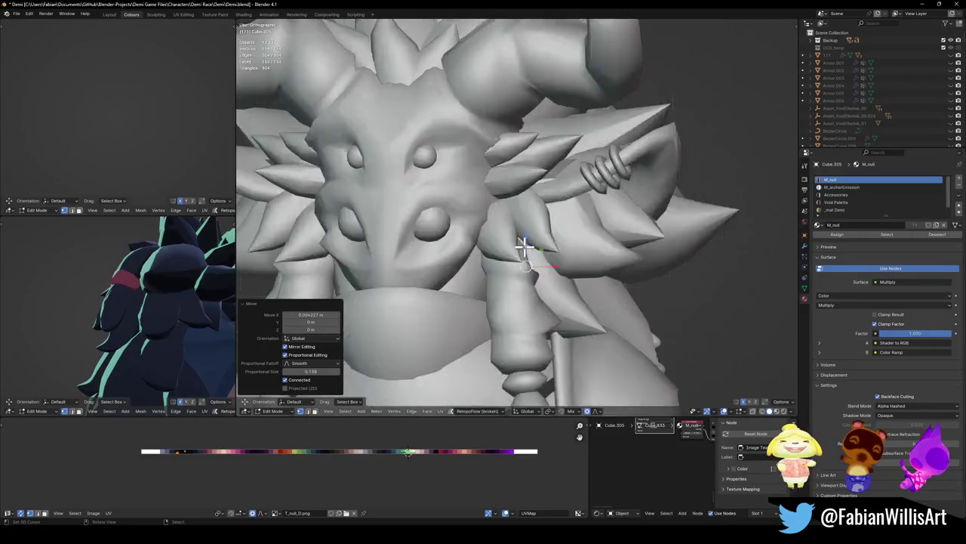
{"action": "key", "text": "KP_6"}
{"action": "key", "text": "KP_6"}
{"action": "key", "text": "KP_6"}
{"action": "key", "text": "KP_6"}
{"action": "key", "text": "KP_6"}
{"action": "key", "text": "g"}
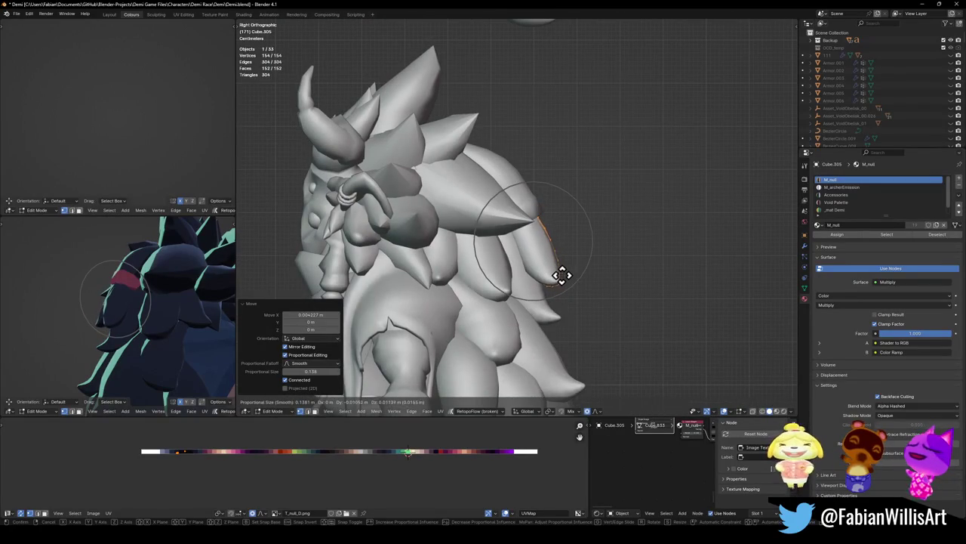
{"action": "left_click", "coordinate": [573, 282]}
{"action": "left_click", "coordinate": [575, 286]}
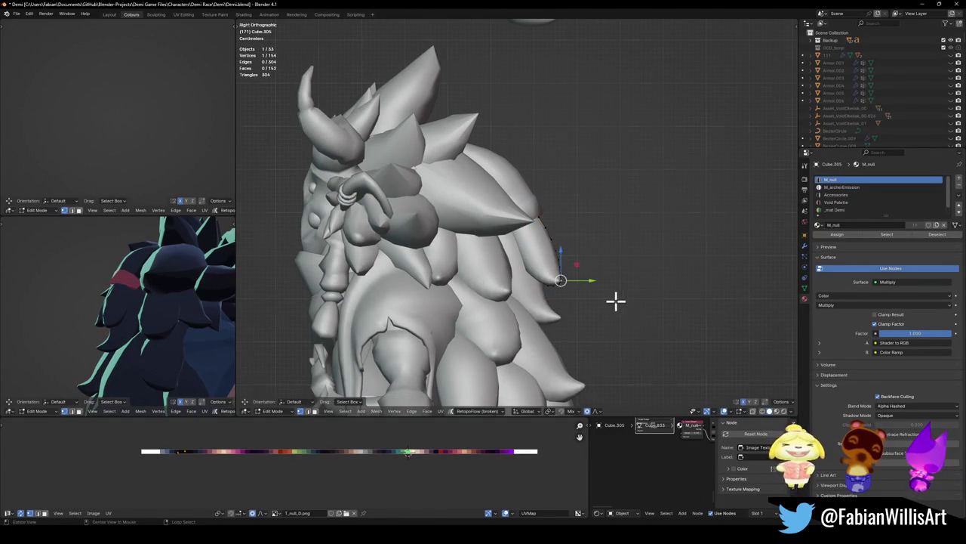
- From the left side, move the strand's tip vertices and rotate them -2.51° with falloff
{"action": "key", "text": "ctrl+KP_1"}
{"action": "key", "text": "KP_3"}
{"action": "key", "text": "ctrl+KP_3"}
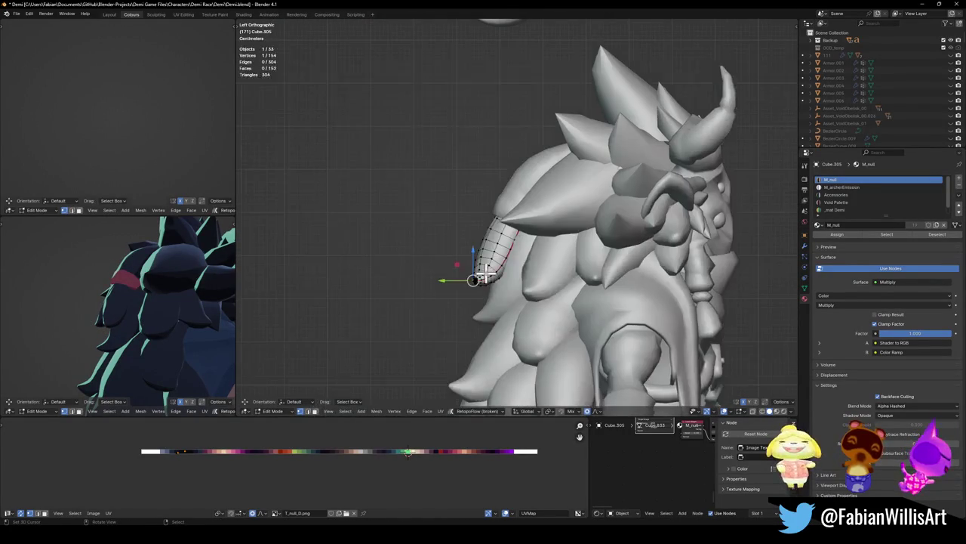
{"action": "scroll", "coordinate": [506, 286], "scroll_direction": "up", "scroll_amount": 4}
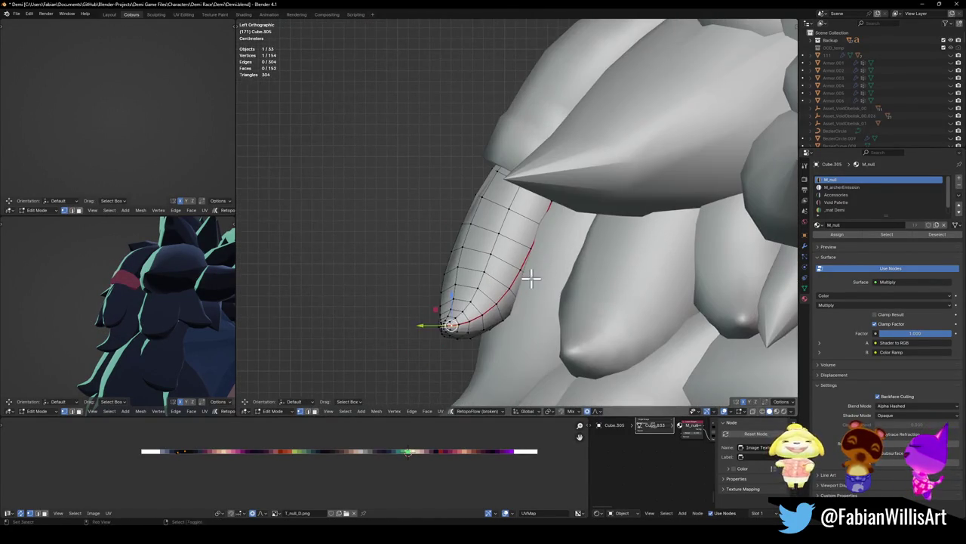
{"action": "key", "text": "g"}
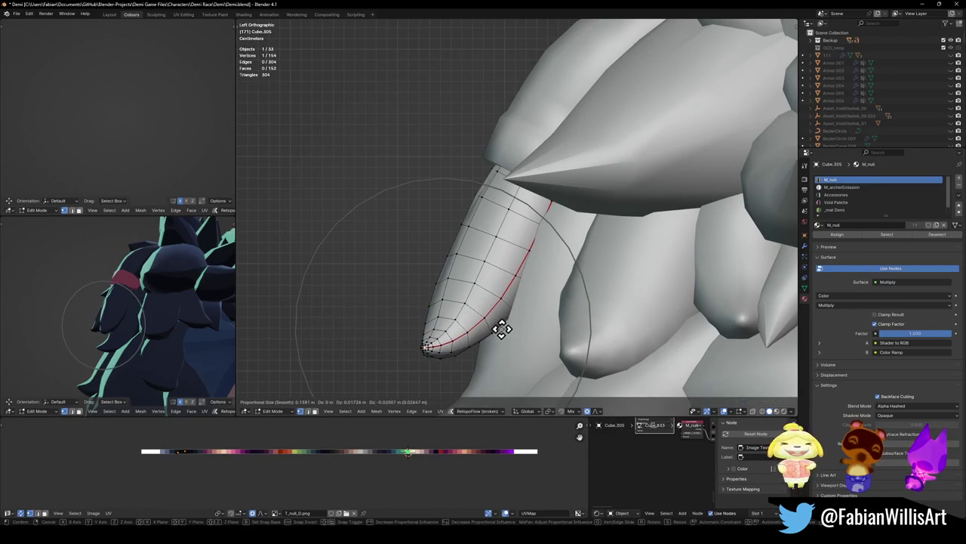
{"action": "left_click", "coordinate": [538, 313]}
{"action": "key", "text": "r"}
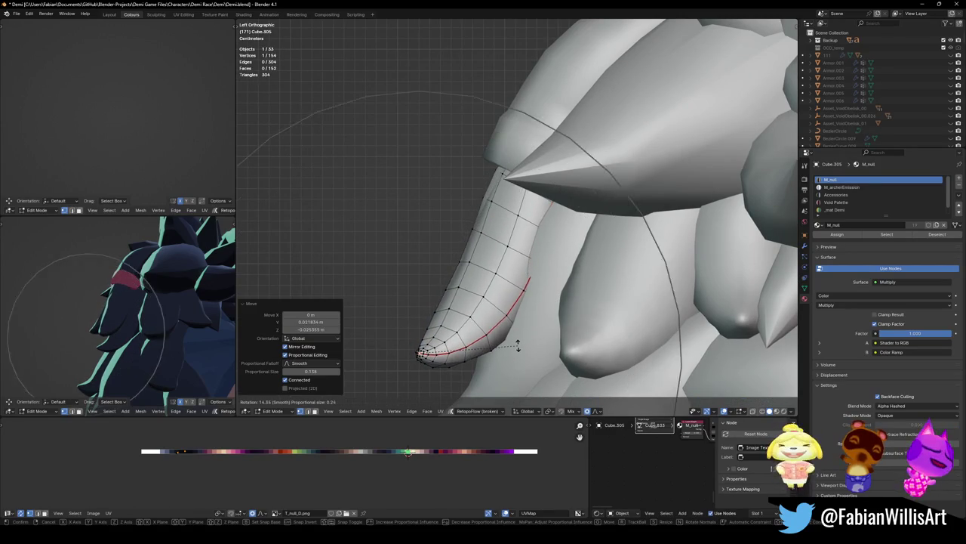
{"action": "scroll", "coordinate": [521, 332], "scroll_direction": "down", "scroll_amount": 4}
{"action": "left_click", "coordinate": [527, 312]}
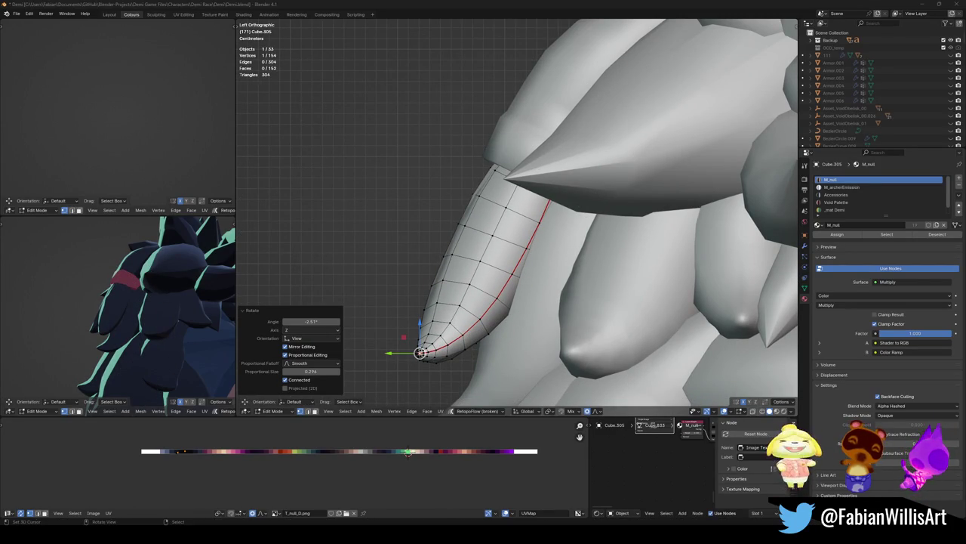
- Bend the strand's upper section with proportional falloff
{"action": "middle_click_drag", "start_coordinate": [468, 235], "coordinate": [475, 231], "text": "shift"}
{"action": "key", "text": "ctrl+z"}
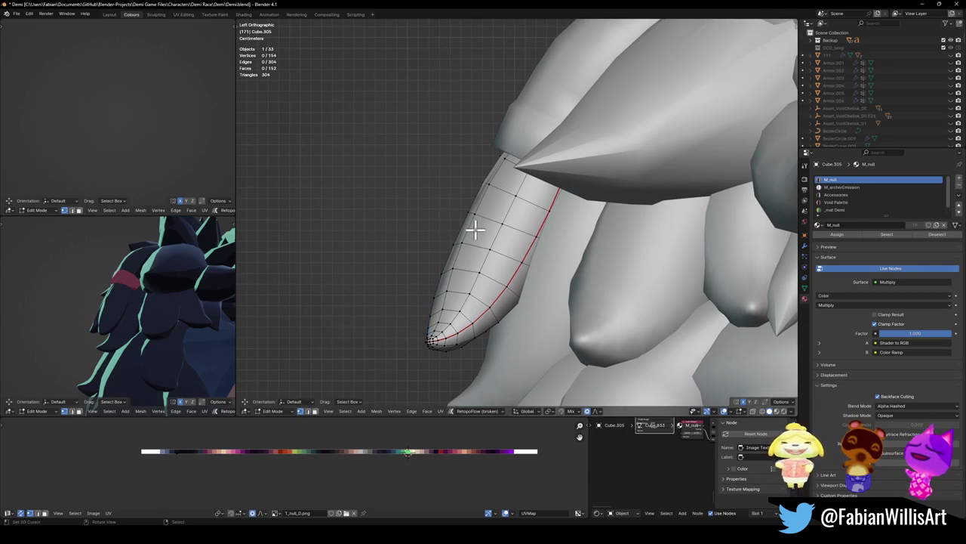
{"action": "left_click_drag", "start_coordinate": [475, 198], "coordinate": [474, 244]}
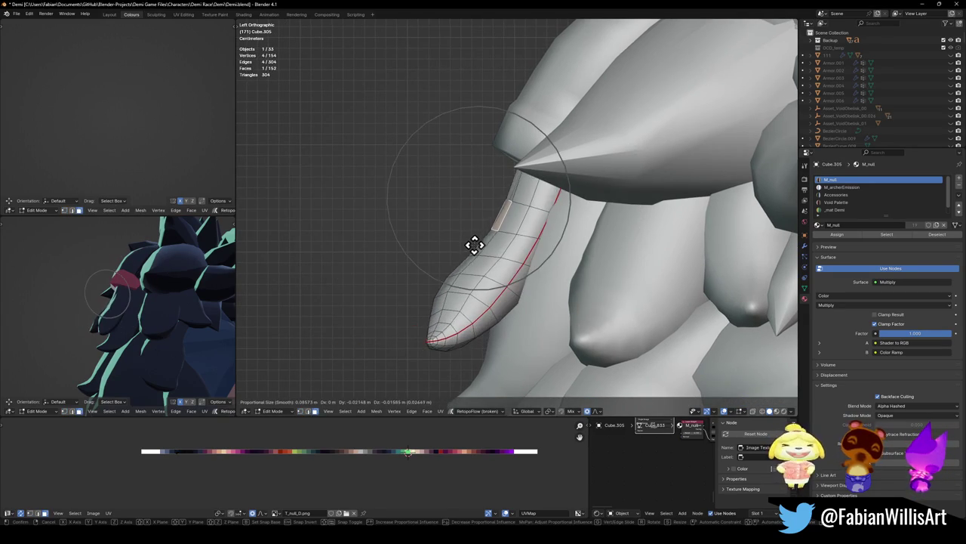
{"action": "scroll", "coordinate": [466, 251], "scroll_direction": "down", "scroll_amount": 5}
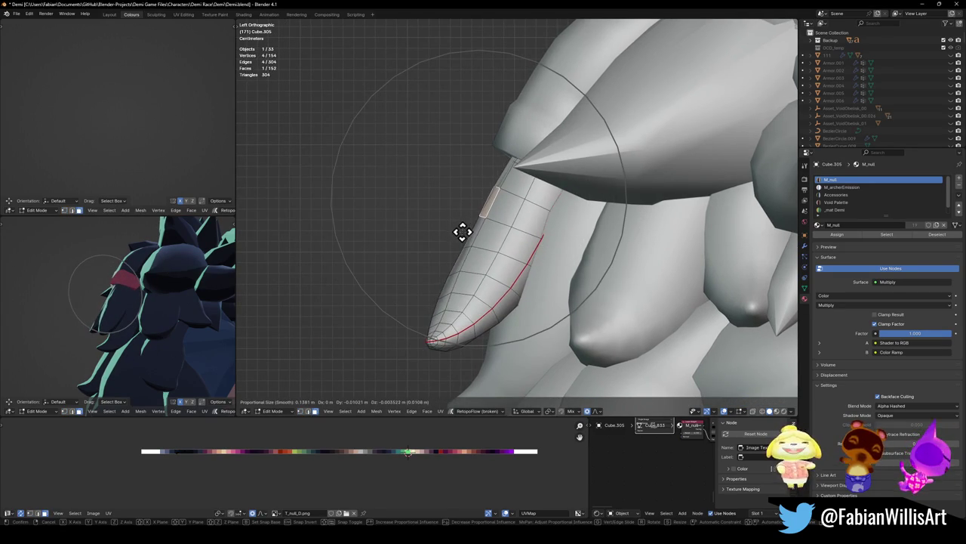
{"action": "left_click", "coordinate": [458, 231]}
{"action": "mouse_move", "coordinate": [459, 230]}
{"action": "middle_mouse_down"}
{"action": "mouse_move", "coordinate": [546, 168]}
{"action": "mouse_move", "coordinate": [528, 178]}
{"action": "mouse_move", "coordinate": [530, 157]}
{"action": "middle_mouse_up"}
- Edit the neighbouring hair piece Cube.302, shrinking its spike point to 0.848 and repositioning it
{"action": "key", "text": "Tab"}
{"action": "left_click", "coordinate": [518, 156]}
{"action": "key", "text": "Tab"}
{"action": "key", "text": "KP_3"}
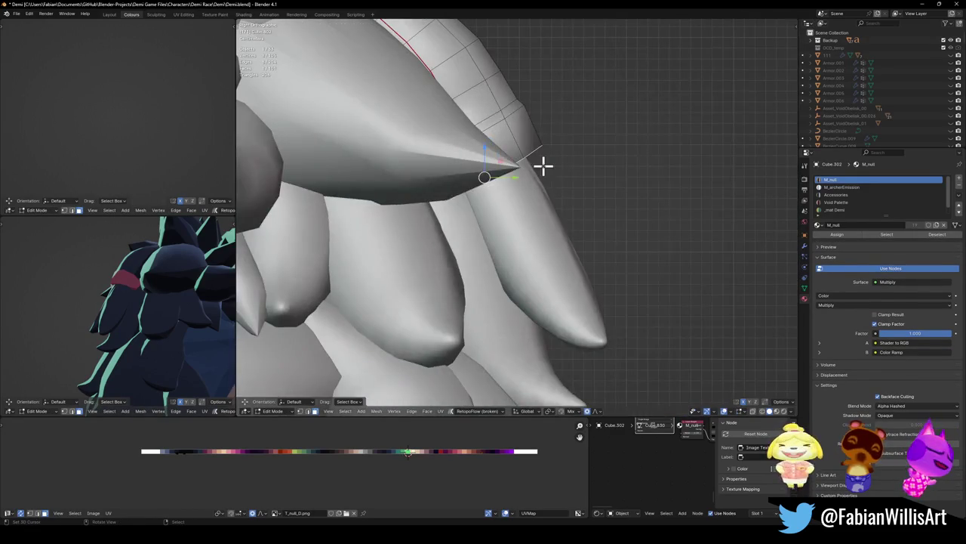
{"action": "key", "text": "s"}
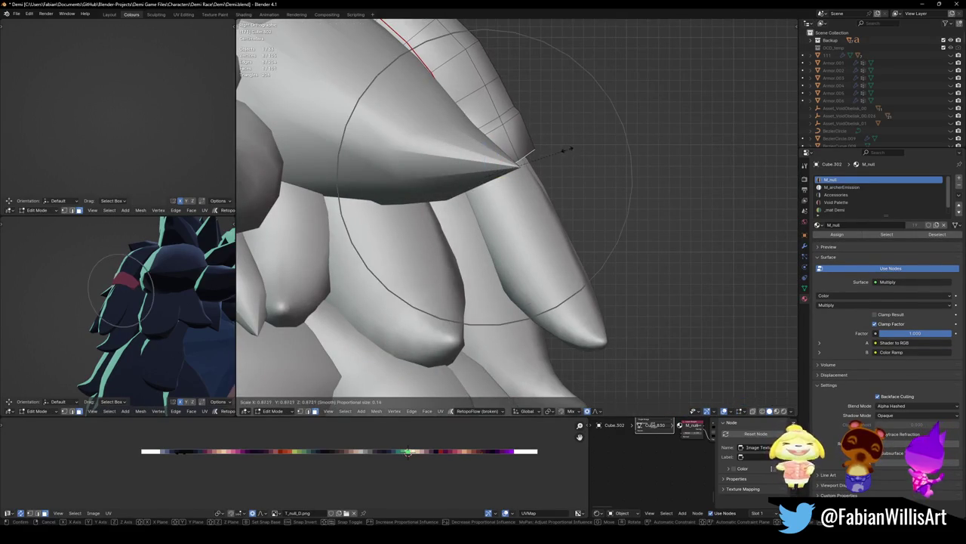
{"action": "left_click", "coordinate": [562, 155]}
{"action": "key", "text": "g"}
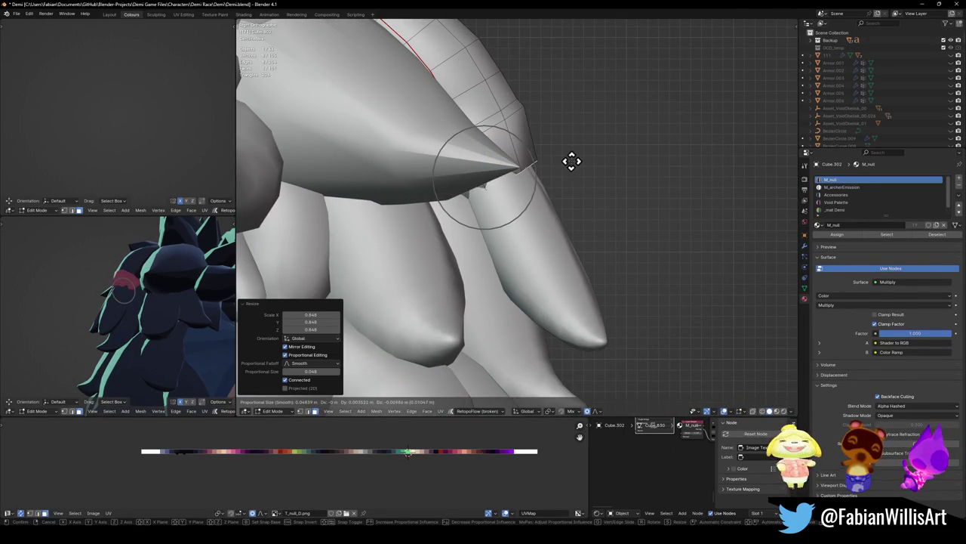
{"action": "left_click", "coordinate": [566, 154]}
{"action": "middle_click_drag", "start_coordinate": [120, 275], "coordinate": [104, 291]}
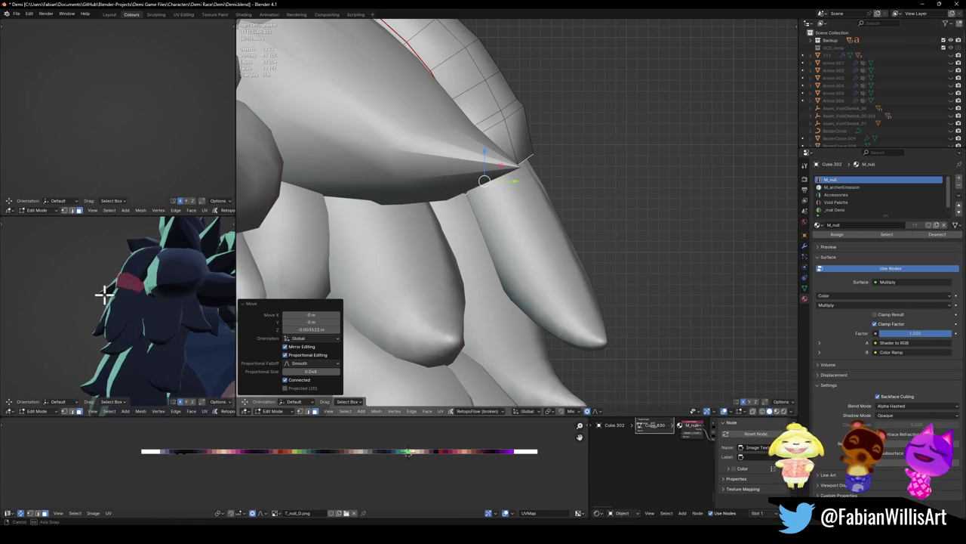
{"action": "left_click", "coordinate": [528, 261]}
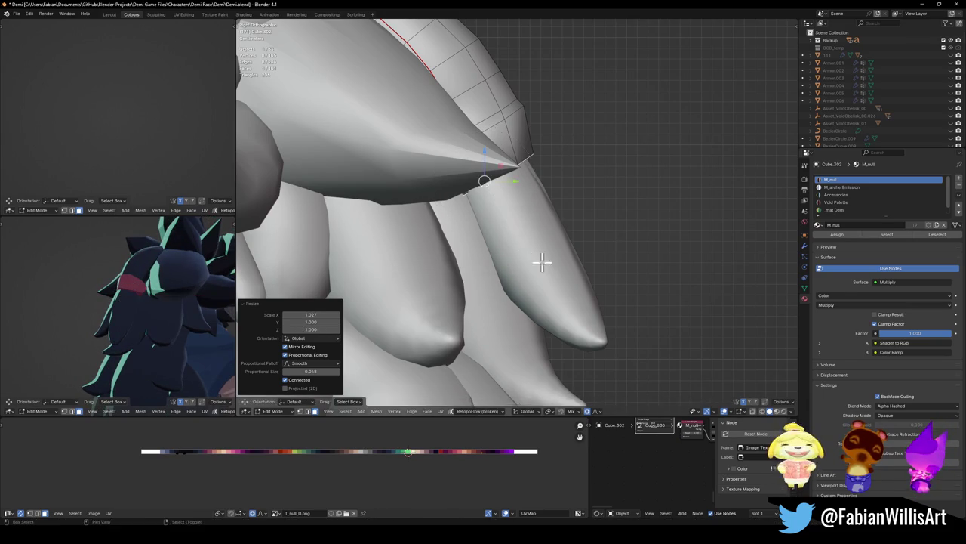
{"action": "mouse_move", "coordinate": [541, 261]}
{"action": "middle_mouse_down"}
{"action": "mouse_move", "coordinate": [518, 233]}
{"action": "mouse_move", "coordinate": [309, 236]}
{"action": "middle_mouse_up"}
- Widen the piece's lower ring to 1.113 along X
{"action": "key", "text": "s"}
{"action": "key", "text": "x"}
{"action": "left_click", "coordinate": [544, 230]}
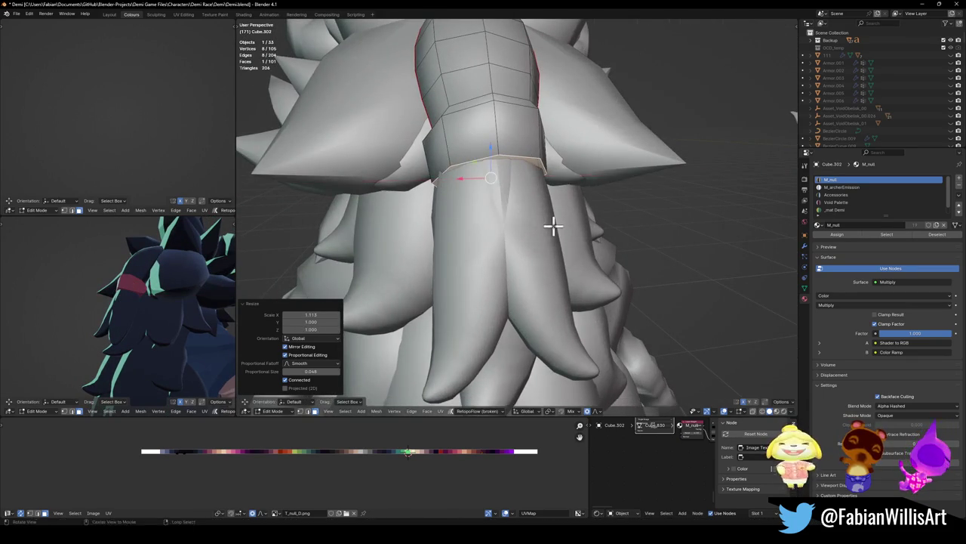
{"action": "middle_click_drag", "start_coordinate": [150, 292], "coordinate": [195, 286]}
- Add a centred loop cut around the piece and scale the new loop
{"action": "key", "text": "ctrl+r"}
{"action": "left_click", "coordinate": [559, 168]}
{"action": "right_click", "coordinate": [559, 167]}
{"action": "middle_click_drag", "start_coordinate": [534, 142], "coordinate": [593, 144]}
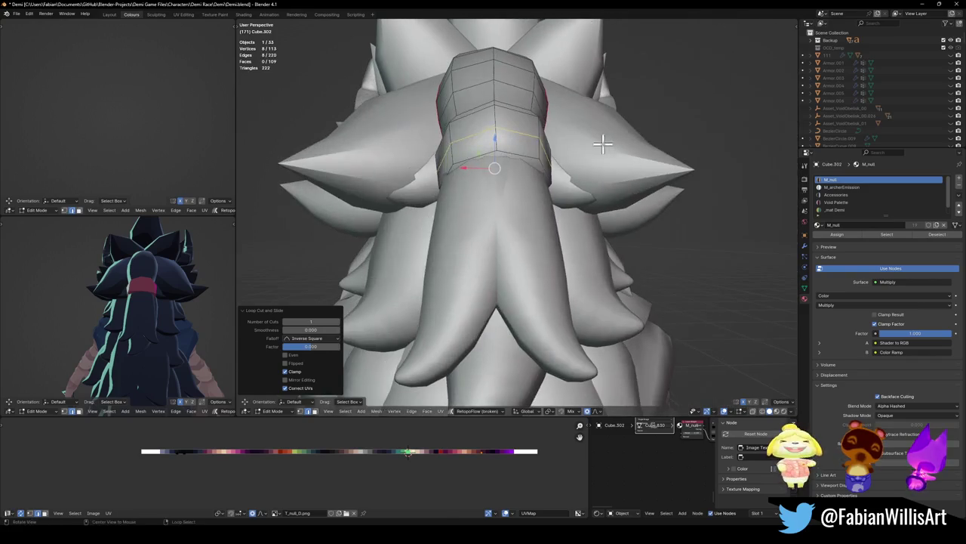
{"action": "key", "text": "s"}
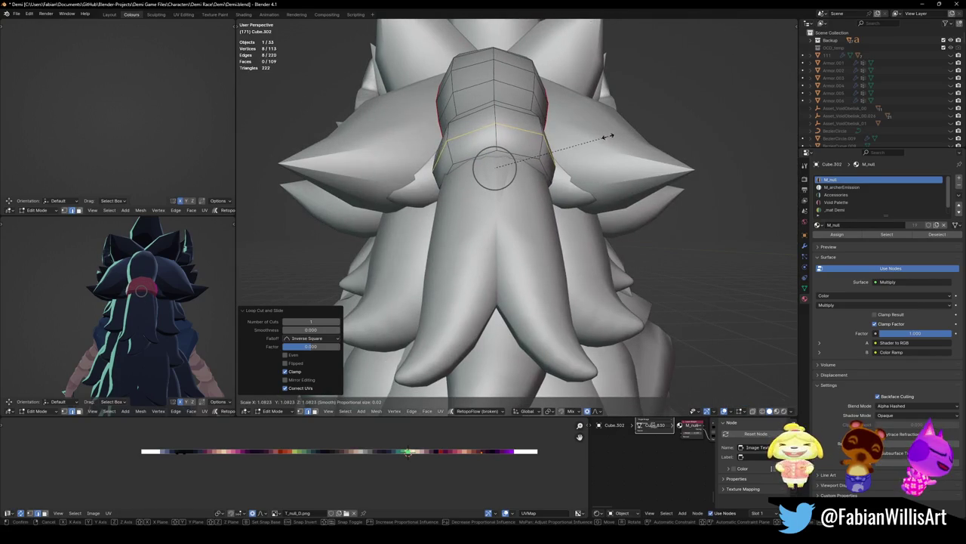
{"action": "left_click", "coordinate": [606, 136]}
{"action": "left_click", "coordinate": [549, 156]}
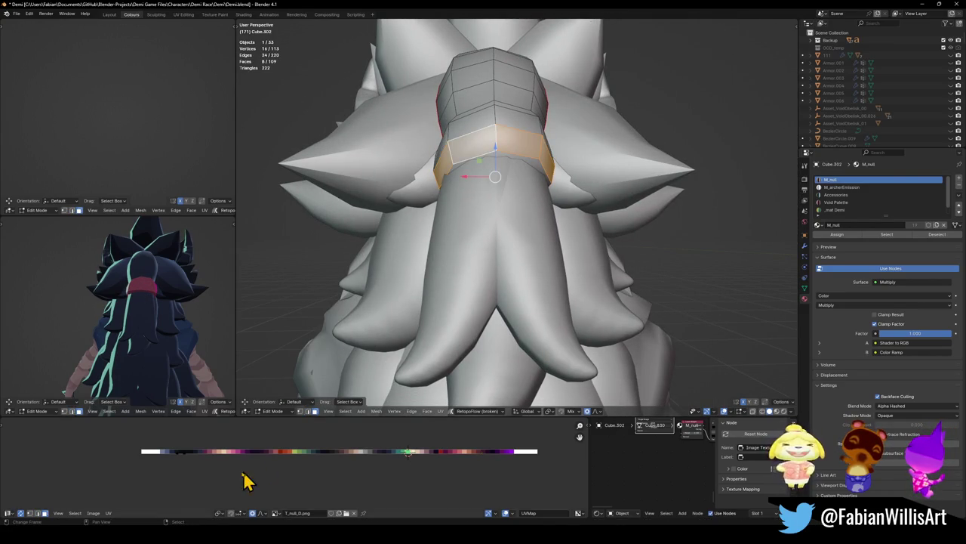
- Slide the hair band's UVs along X to a new spot on the palette strip
{"action": "key", "text": "g"}
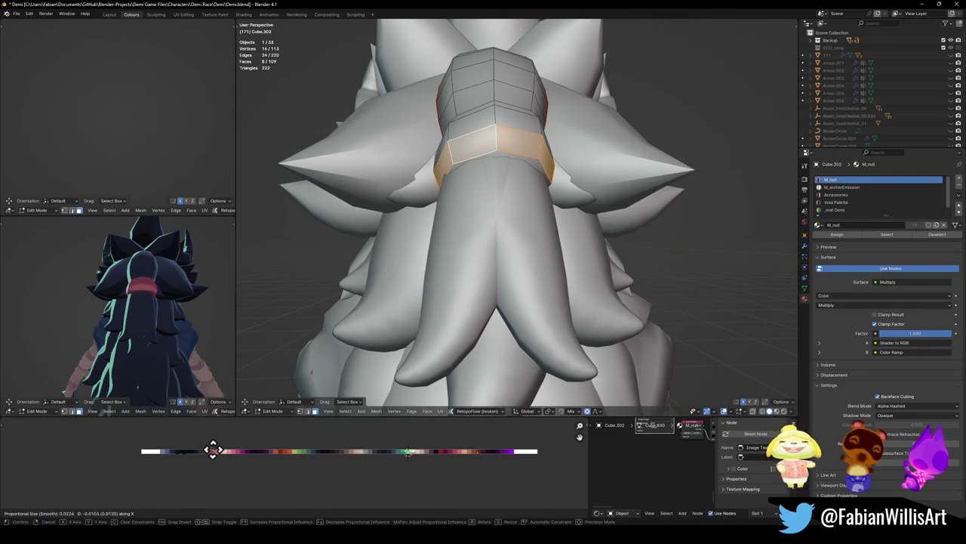
{"action": "left_click", "coordinate": [406, 474]}
{"action": "left_click", "coordinate": [435, 473]}
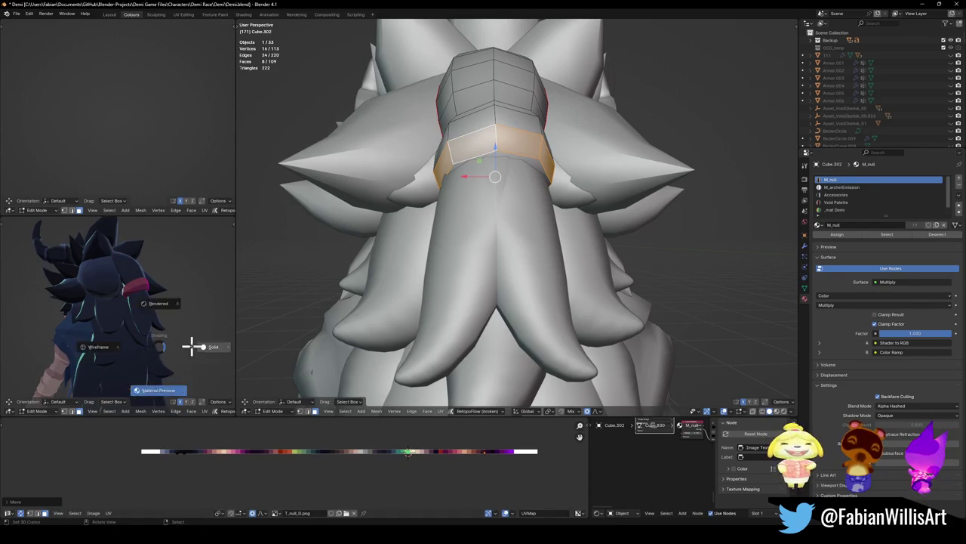
{"action": "mouse_move", "coordinate": [194, 345]}
{"action": "middle_mouse_down"}
{"action": "mouse_move", "coordinate": [123, 345]}
{"action": "mouse_move", "coordinate": [78, 325]}
{"action": "mouse_move", "coordinate": [70, 339]}
{"action": "middle_mouse_up"}
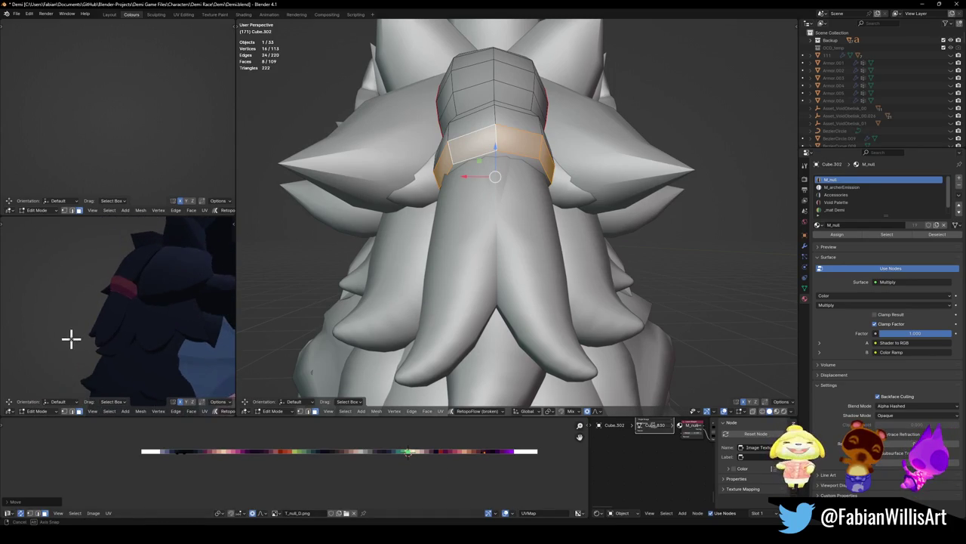
{"action": "left_click", "coordinate": [512, 216]}
{"action": "middle_click_drag", "start_coordinate": [511, 216], "coordinate": [505, 167]}
{"action": "key", "text": "g"}
{"action": "key", "text": "x"}
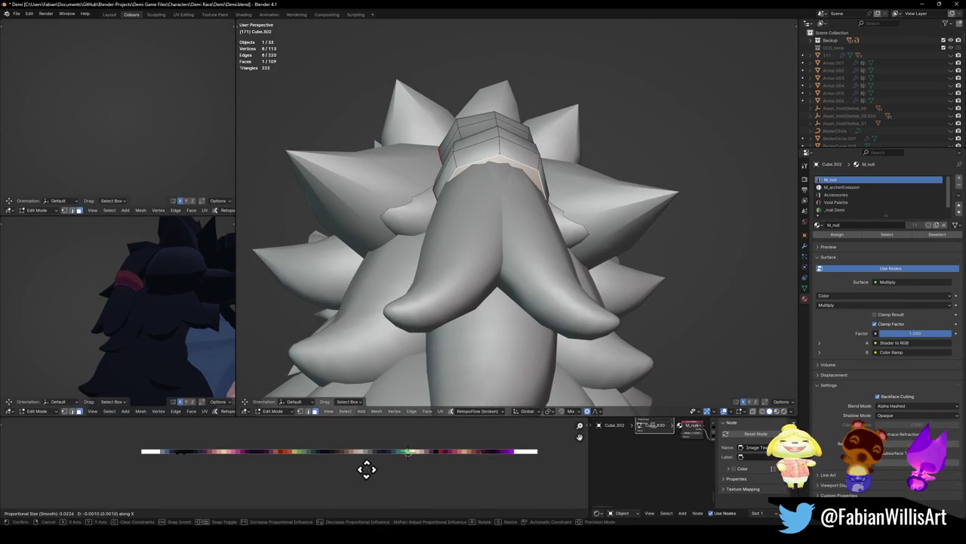
{"action": "left_click", "coordinate": [434, 473]}
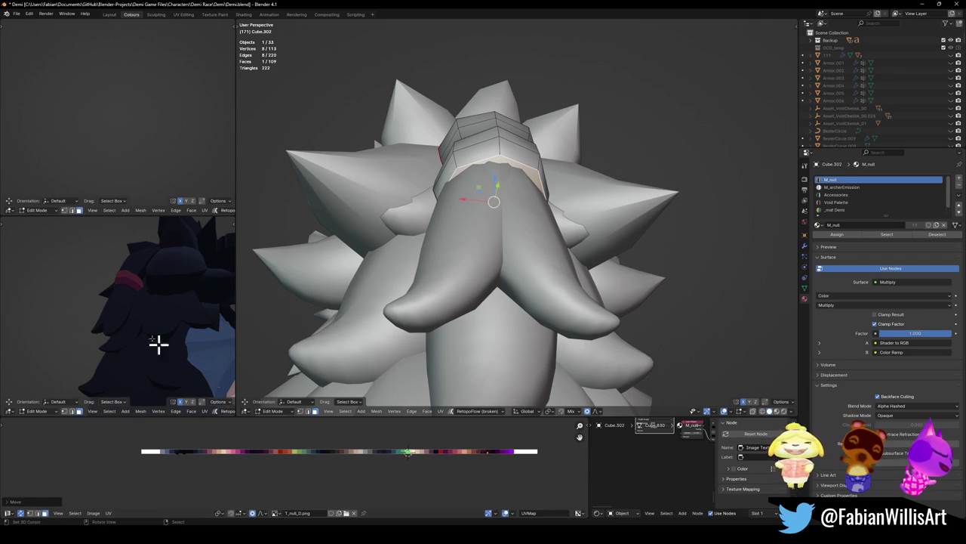
- Save the file as Demi.blend
{"action": "scroll", "coordinate": [113, 317], "scroll_direction": "down", "scroll_amount": 2}
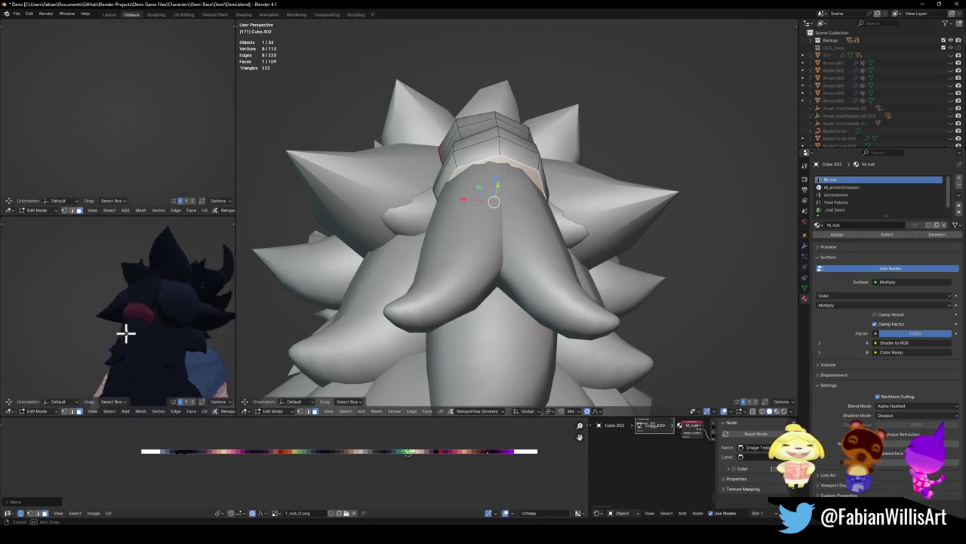
{"action": "scroll", "coordinate": [136, 321], "scroll_direction": "down", "scroll_amount": 3}
{"action": "scroll", "coordinate": [147, 315], "scroll_direction": "down", "scroll_amount": 2}
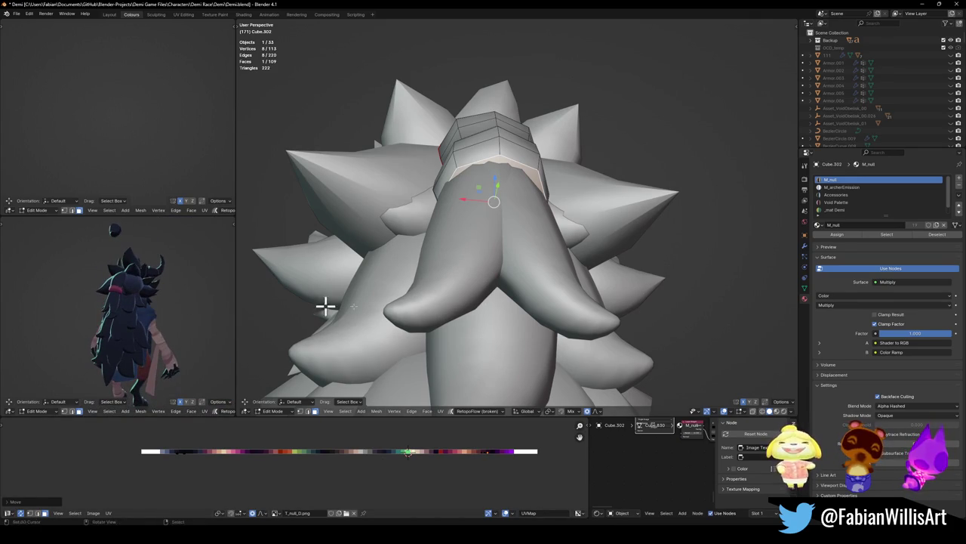
{"action": "mouse_move", "coordinate": [581, 278]}
{"action": "middle_mouse_down"}
{"action": "mouse_move", "coordinate": [551, 280]}
{"action": "mouse_move", "coordinate": [533, 304]}
{"action": "middle_mouse_up"}
{"action": "key", "text": "ctrl+s"}
- Frame the hair strand from the side in Edit Mode and pull an edge with soft falloff
{"action": "key", "text": "KP_3"}
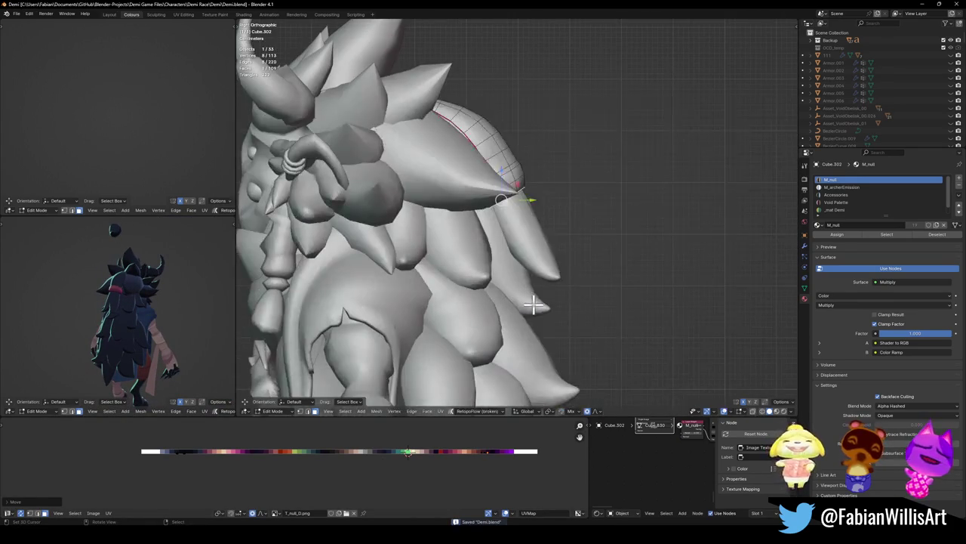
{"action": "key", "text": "Tab"}
{"action": "middle_click_drag", "start_coordinate": [530, 240], "coordinate": [572, 248]}
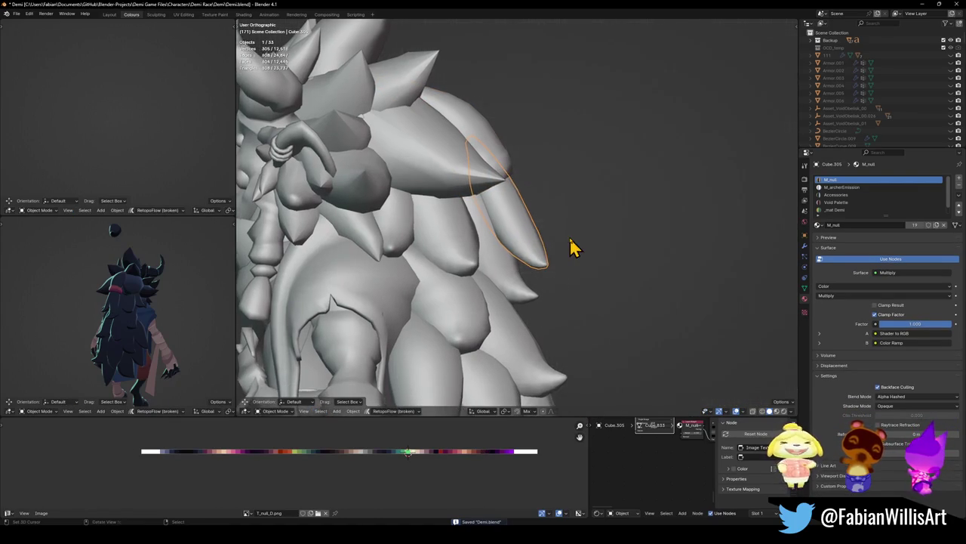
{"action": "key", "text": "ctrl+KP_3"}
{"action": "key", "text": "KP_Decimal"}
{"action": "key", "text": "Tab"}
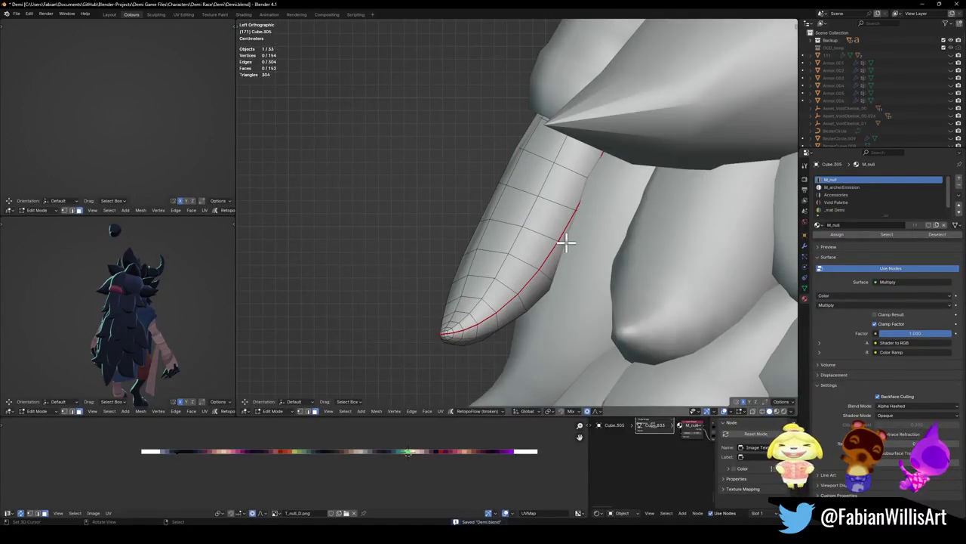
{"action": "key", "text": "g"}
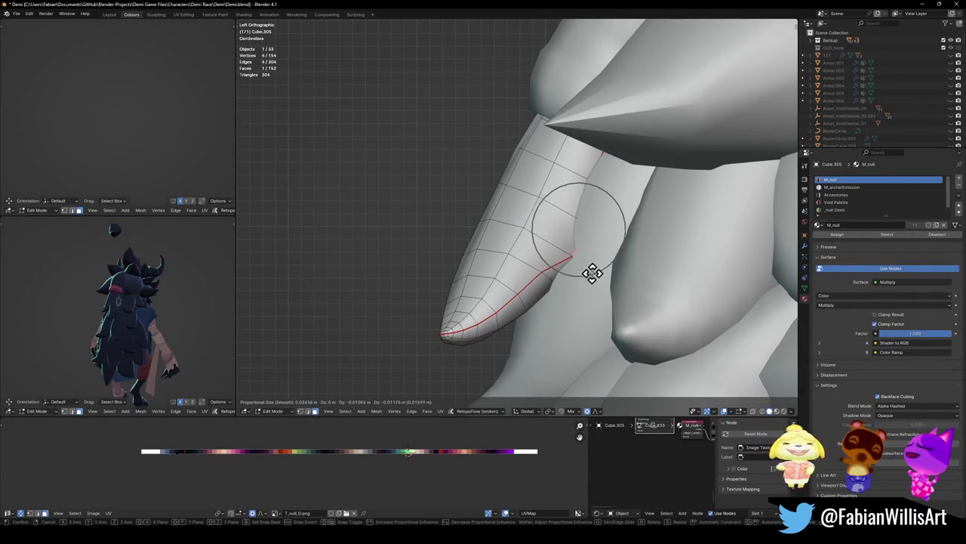
{"action": "scroll", "coordinate": [592, 272], "scroll_direction": "down", "scroll_amount": 5}
{"action": "left_click", "coordinate": [594, 270]}
- Fatten the entire hair strand with Alt+S shrink/fatten
{"action": "key", "text": "a"}
{"action": "key", "text": "alt+s"}
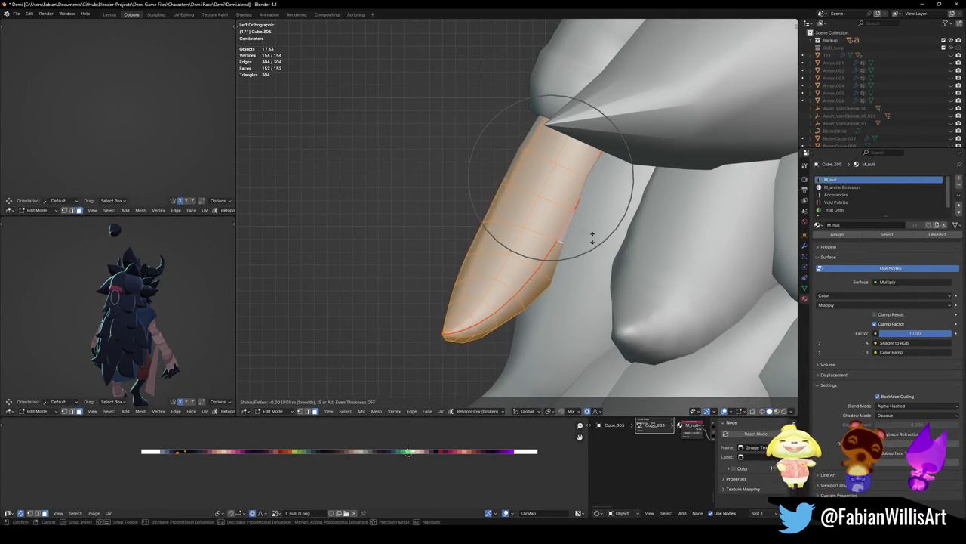
{"action": "left_click", "coordinate": [529, 122]}
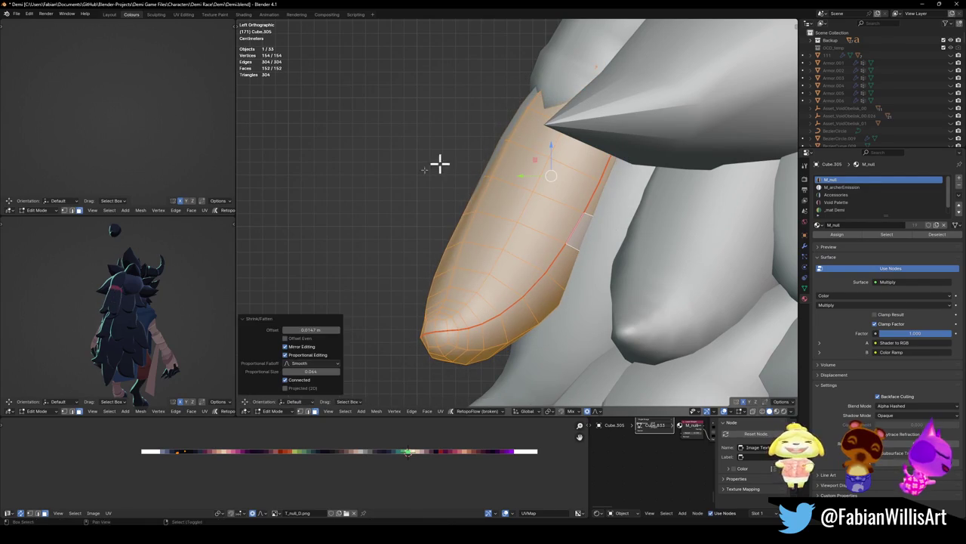
{"action": "scroll", "coordinate": [106, 306], "scroll_direction": "up", "scroll_amount": 4}
{"action": "scroll", "coordinate": [106, 304], "scroll_direction": "up", "scroll_amount": 1}
{"action": "key", "text": "alt+a"}
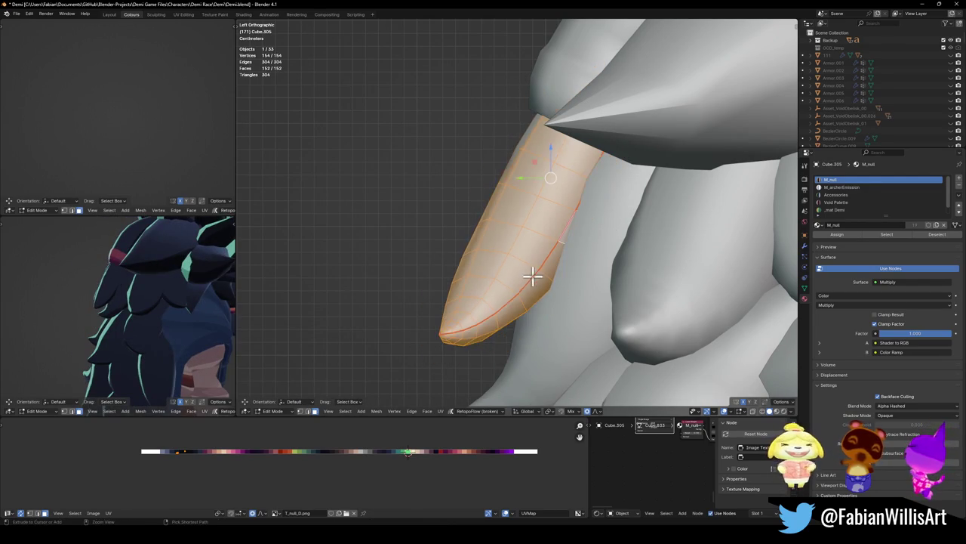
- Move the strand tip with soft falloff and turn it 2.4°
{"action": "key", "text": "g"}
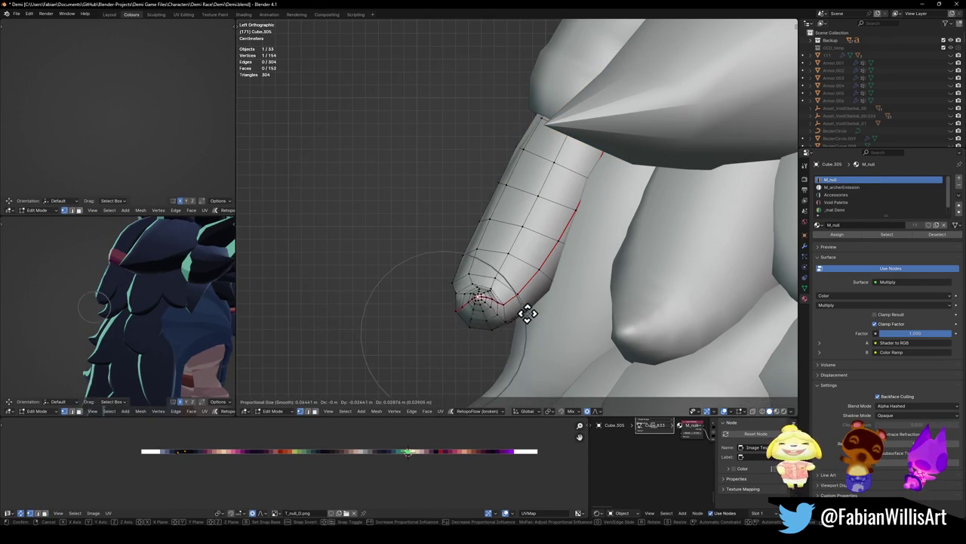
{"action": "scroll", "coordinate": [527, 313], "scroll_direction": "down", "scroll_amount": 3}
{"action": "scroll", "coordinate": [533, 304], "scroll_direction": "down", "scroll_amount": 1}
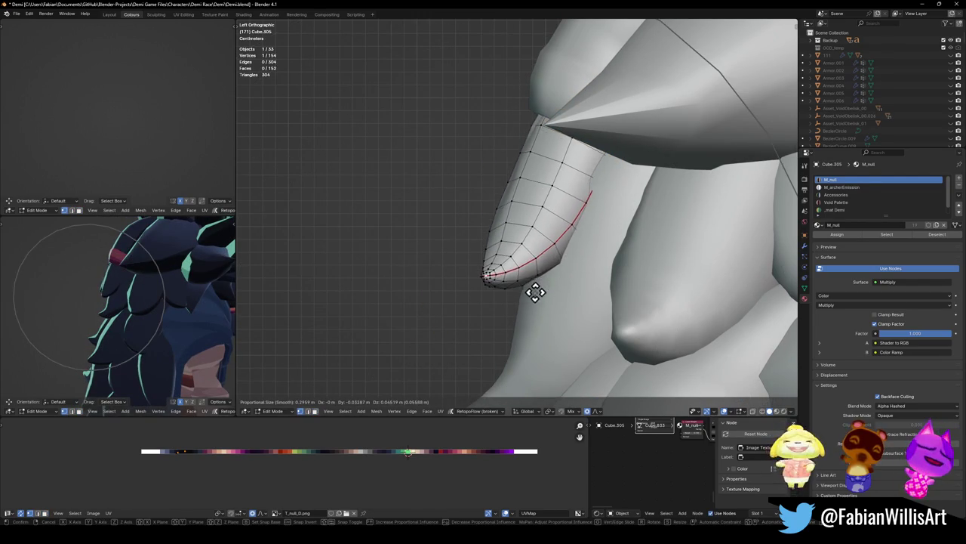
{"action": "left_click", "coordinate": [524, 305]}
{"action": "key", "text": "r"}
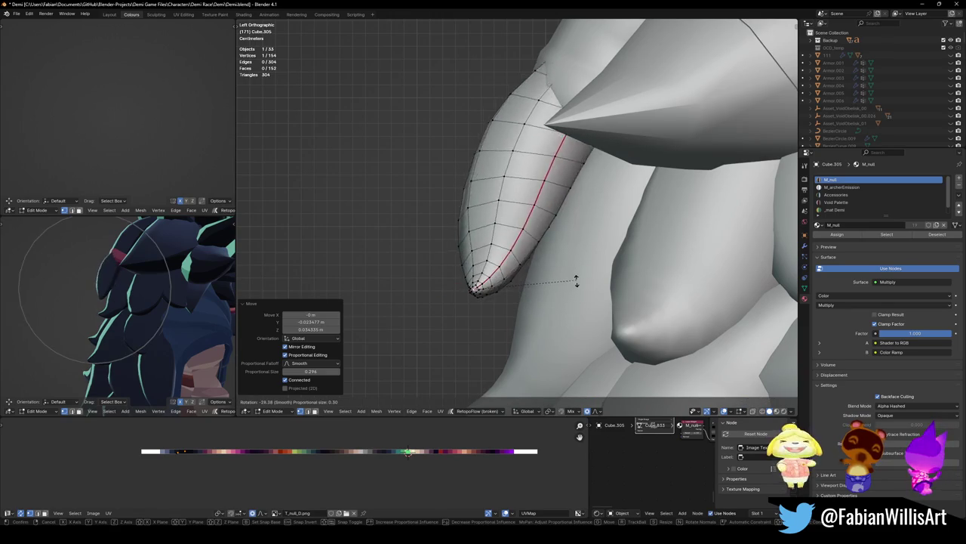
{"action": "scroll", "coordinate": [573, 302], "scroll_direction": "up", "scroll_amount": 2}
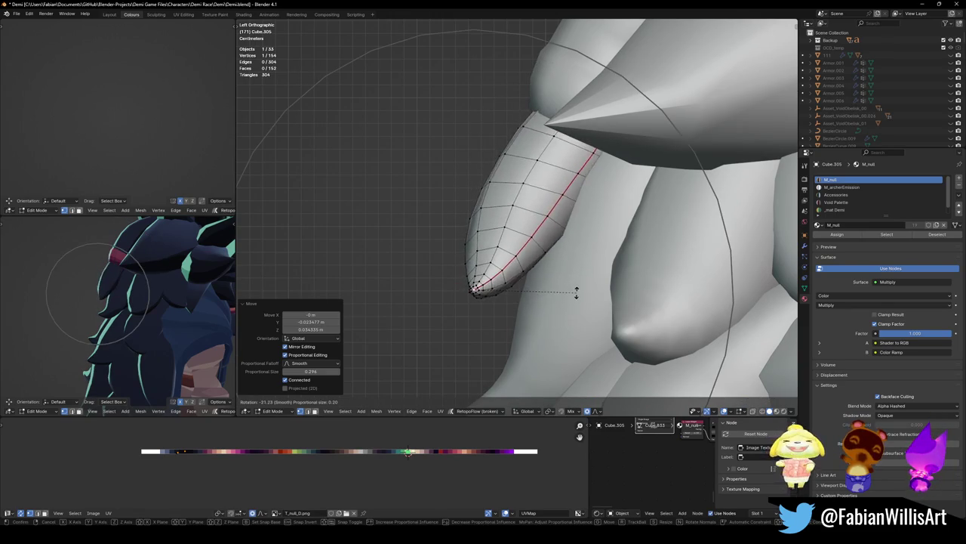
{"action": "left_click", "coordinate": [552, 328]}
- Review the hair from back and three-quarter angles, then select the back-of-head hair piece
{"action": "mouse_move", "coordinate": [188, 339]}
{"action": "middle_mouse_down"}
{"action": "mouse_move", "coordinate": [150, 326]}
{"action": "mouse_move", "coordinate": [168, 324]}
{"action": "middle_mouse_up"}
{"action": "scroll", "coordinate": [151, 324], "scroll_direction": "down", "scroll_amount": 3}
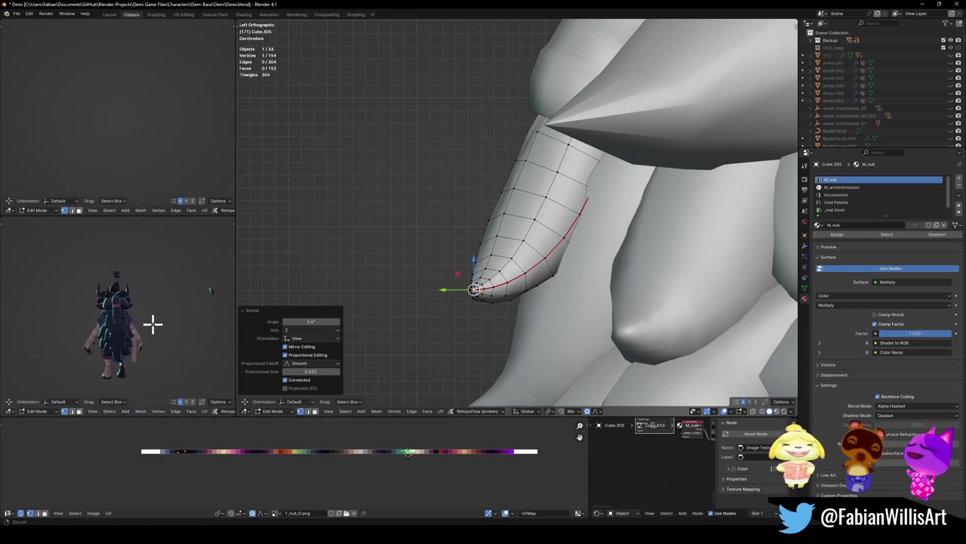
{"action": "scroll", "coordinate": [166, 314], "scroll_direction": "up", "scroll_amount": 3}
{"action": "key", "text": "ctrl+space"}
{"action": "scroll", "coordinate": [323, 283], "scroll_direction": "down", "scroll_amount": 5}
{"action": "mouse_move", "coordinate": [457, 315]}
{"action": "middle_mouse_down"}
{"action": "mouse_move", "coordinate": [502, 326]}
{"action": "mouse_move", "coordinate": [448, 324]}
{"action": "mouse_move", "coordinate": [444, 312]}
{"action": "mouse_move", "coordinate": [542, 296]}
{"action": "mouse_move", "coordinate": [508, 305]}
{"action": "middle_mouse_up"}
{"action": "key", "text": "ctrl+space"}
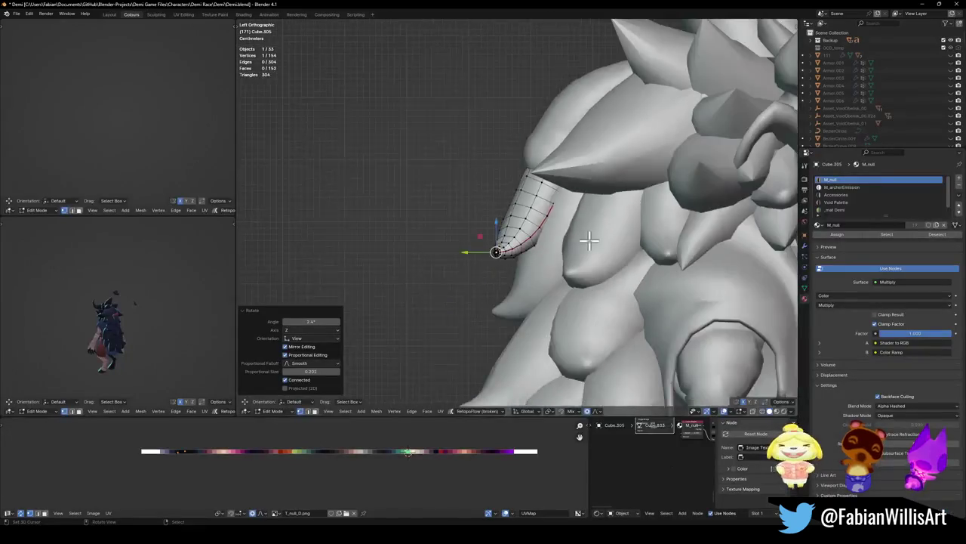
{"action": "mouse_move", "coordinate": [589, 239]}
{"action": "middle_mouse_down"}
{"action": "mouse_move", "coordinate": [528, 279]}
{"action": "mouse_move", "coordinate": [662, 248]}
{"action": "middle_mouse_up"}
{"action": "key", "text": "Tab"}
{"action": "left_click", "coordinate": [533, 216]}
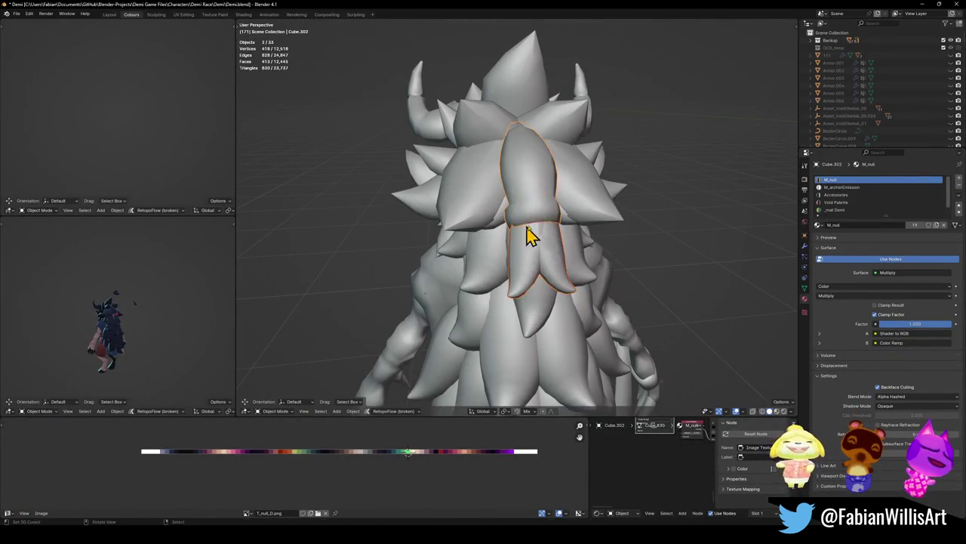
- Try moving the back hair piece off to the right, then undo it back onto the head
{"action": "key", "text": "g"}
{"action": "key", "text": "Escape"}
{"action": "scroll", "coordinate": [134, 324], "scroll_direction": "up", "scroll_amount": 5}
{"action": "key", "text": "g"}
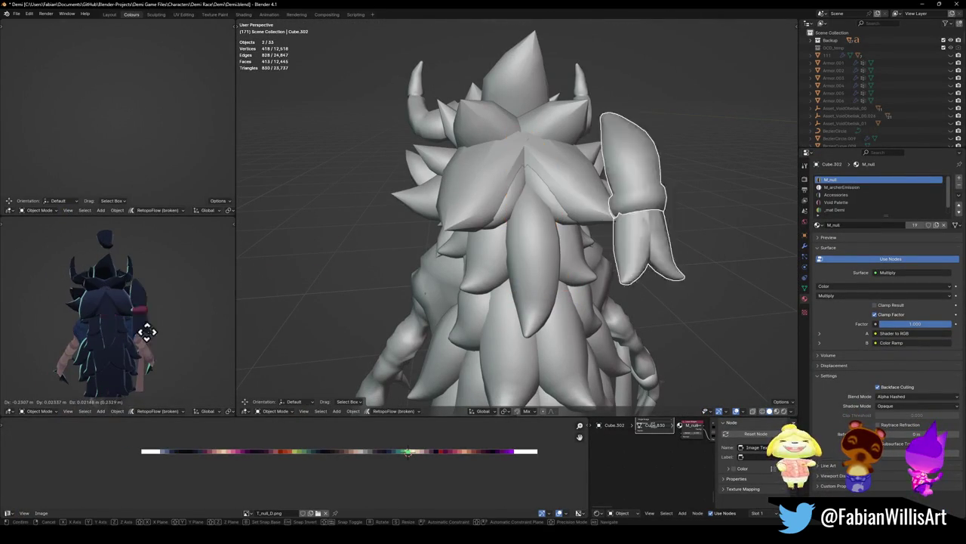
{"action": "left_click", "coordinate": [151, 338]}
{"action": "mouse_move", "coordinate": [147, 341]}
{"action": "middle_mouse_down"}
{"action": "mouse_move", "coordinate": [168, 313]}
{"action": "mouse_move", "coordinate": [117, 338]}
{"action": "mouse_move", "coordinate": [166, 309]}
{"action": "mouse_move", "coordinate": [198, 307]}
{"action": "mouse_move", "coordinate": [117, 310]}
{"action": "middle_mouse_up"}
{"action": "key", "text": "ctrl+z"}
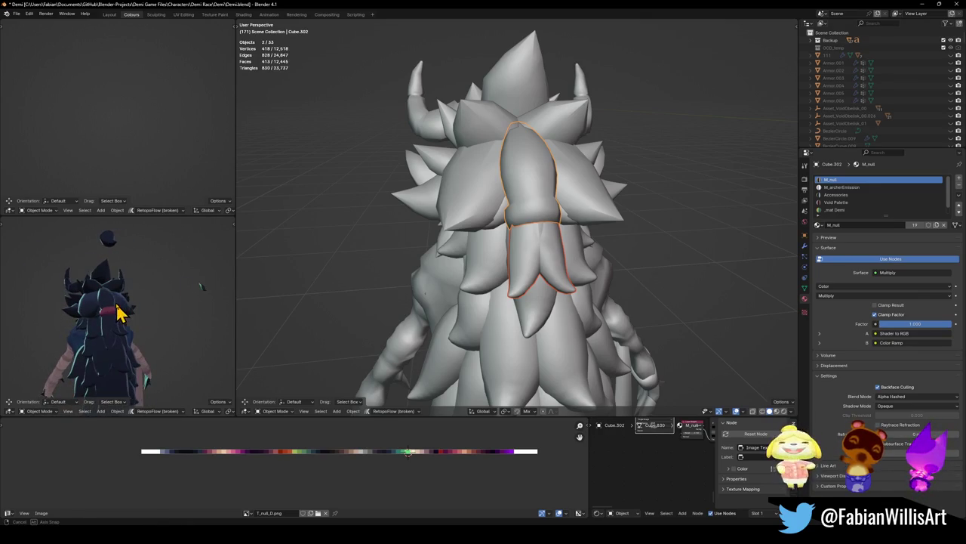
- Move the back hair piece 1.202 m aside along X and save Demi.blend
{"action": "scroll", "coordinate": [627, 190], "scroll_direction": "down", "scroll_amount": 5}
{"action": "scroll", "coordinate": [586, 248], "scroll_direction": "down", "scroll_amount": 1}
{"action": "scroll", "coordinate": [554, 250], "scroll_direction": "down", "scroll_amount": 2}
{"action": "key", "text": "g"}
{"action": "key", "text": "x"}
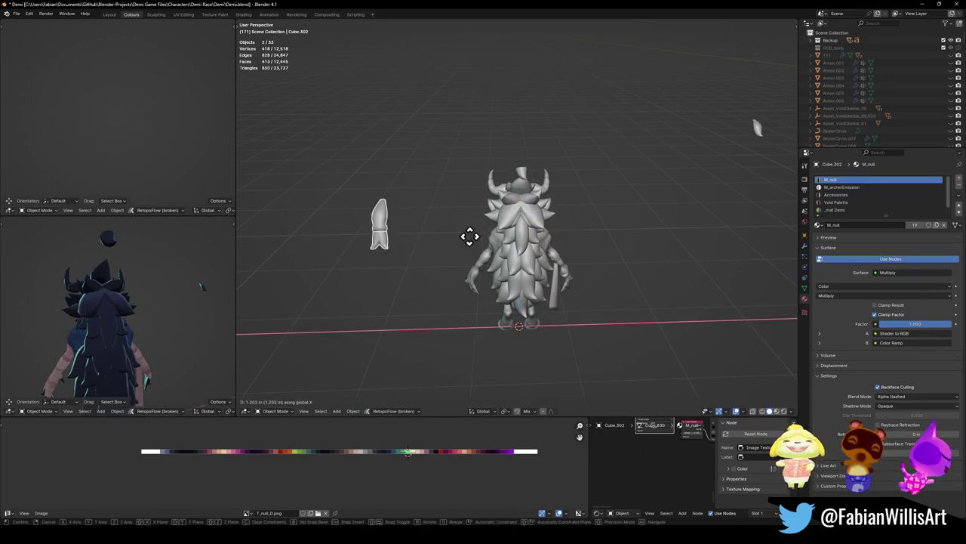
{"action": "left_click", "coordinate": [567, 242]}
{"action": "key", "text": "ctrl+s"}
{"action": "scroll", "coordinate": [547, 222], "scroll_direction": "up", "scroll_amount": 5}
- Duplicate the top head spike in side view, rotate it 72.1° and move it toward the back
{"action": "left_click", "coordinate": [529, 153]}
{"action": "key", "text": "Tab"}
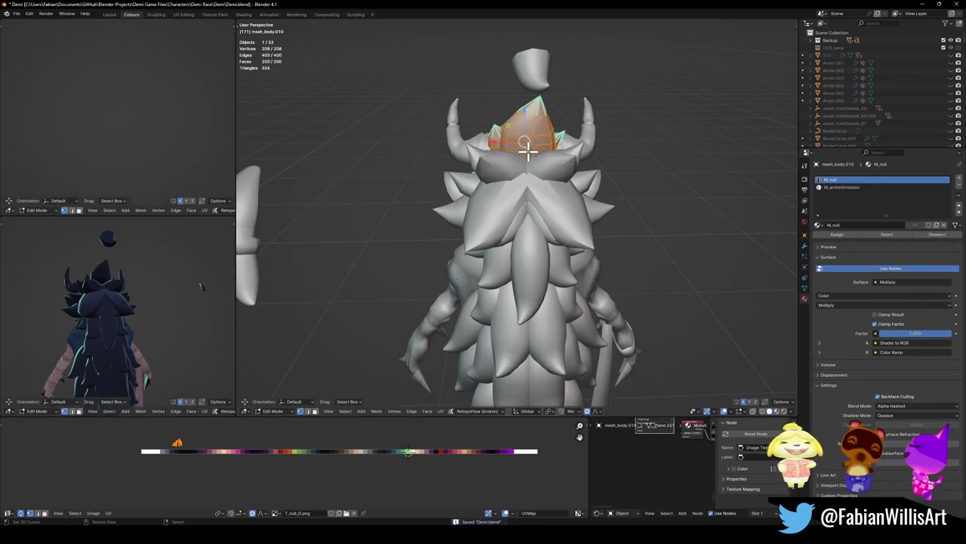
{"action": "key", "text": "l"}
{"action": "key", "text": "KP_3"}
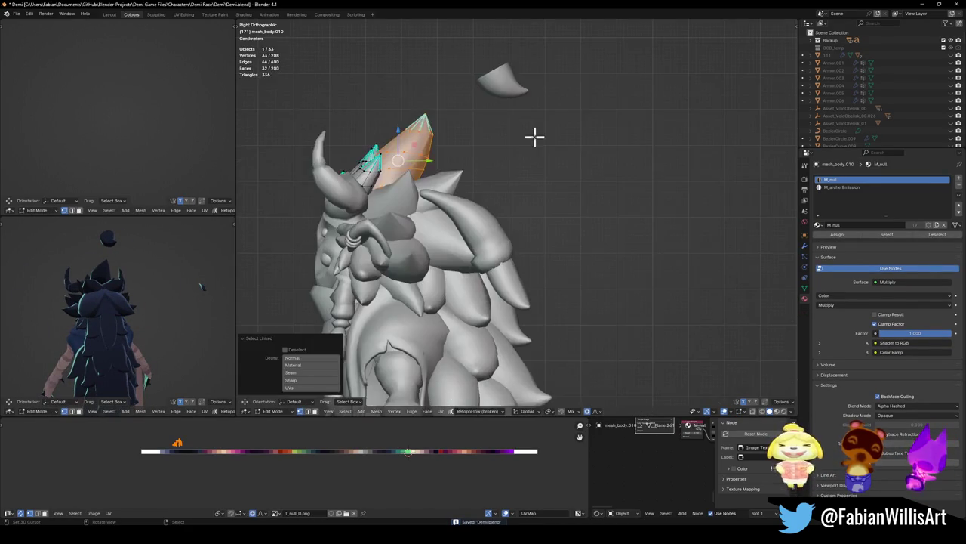
{"action": "key", "text": "shift+d"}
{"action": "left_click", "coordinate": [506, 199]}
{"action": "key", "text": "r"}
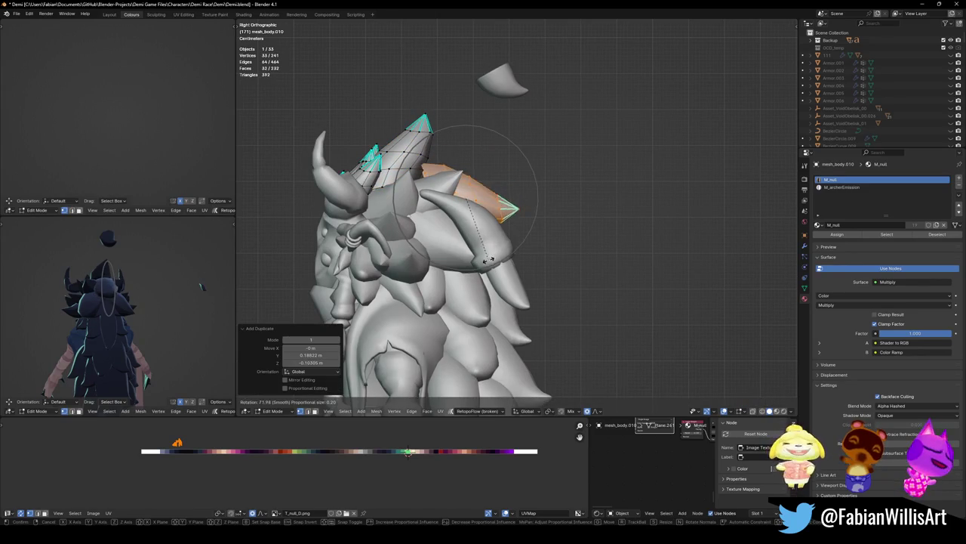
{"action": "left_click", "coordinate": [487, 259]}
{"action": "key", "text": "g"}
{"action": "left_click", "coordinate": [534, 235]}
- Rotate the duplicate spike a further 21.4° and reposition it on the back of the head
{"action": "middle_click_drag", "start_coordinate": [98, 317], "coordinate": [150, 313]}
{"action": "key", "text": "r"}
{"action": "left_click", "coordinate": [549, 291]}
{"action": "key", "text": "g"}
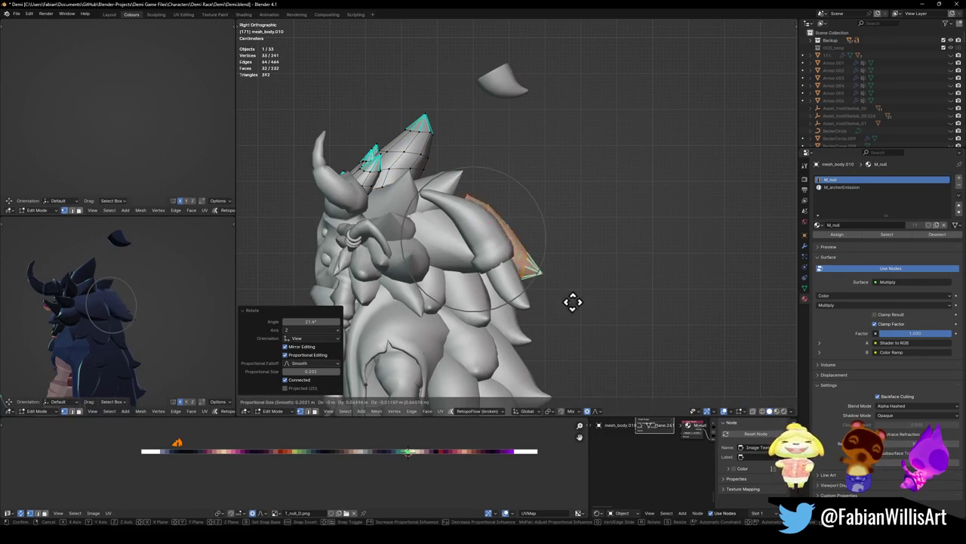
{"action": "left_click", "coordinate": [508, 302]}
{"action": "mouse_move", "coordinate": [113, 324]}
{"action": "middle_mouse_down"}
{"action": "mouse_move", "coordinate": [175, 307]}
{"action": "mouse_move", "coordinate": [151, 337]}
{"action": "middle_mouse_up"}
{"action": "scroll", "coordinate": [125, 308], "scroll_direction": "up", "scroll_amount": 2}
- Lift the back hair strands along Z with soft falloff and scale them up
{"action": "key", "text": "g"}
{"action": "key", "text": "z"}
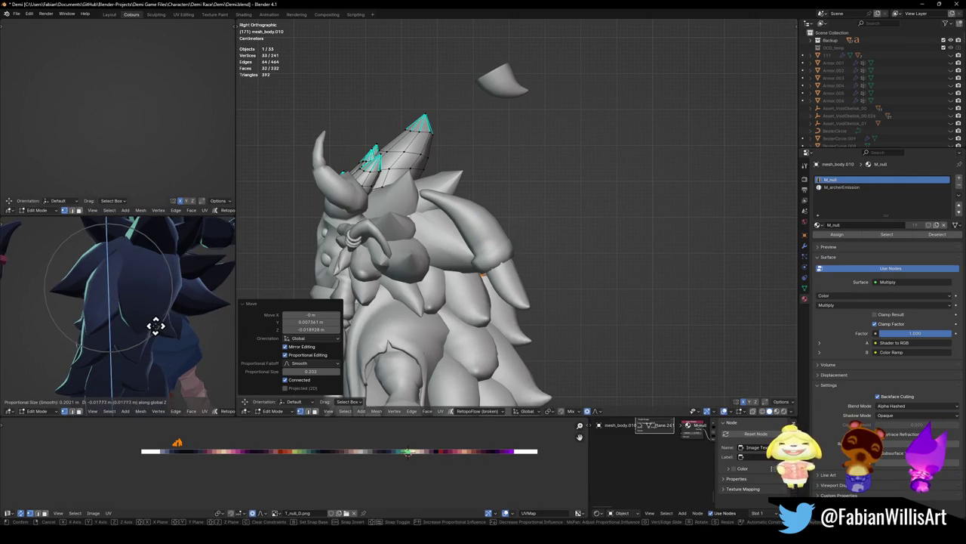
{"action": "left_click", "coordinate": [155, 328]}
{"action": "key", "text": "s"}
{"action": "left_click", "coordinate": [158, 315]}
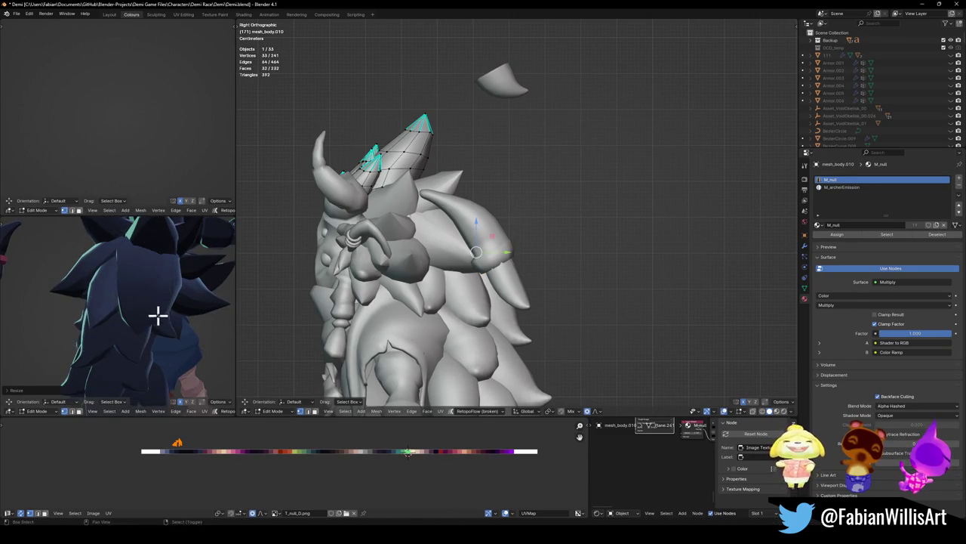
{"action": "mouse_move", "coordinate": [157, 315]}
{"action": "middle_mouse_down"}
{"action": "mouse_move", "coordinate": [192, 296]}
{"action": "mouse_move", "coordinate": [147, 304]}
{"action": "mouse_move", "coordinate": [182, 304]}
{"action": "mouse_move", "coordinate": [137, 328]}
{"action": "mouse_move", "coordinate": [172, 393]}
{"action": "middle_mouse_up"}
- Shift the hair strands' UVs horizontally along the palette to a new colour
{"action": "key", "text": "g"}
{"action": "key", "text": "x"}
{"action": "left_click", "coordinate": [228, 468]}
{"action": "key", "text": "x"}
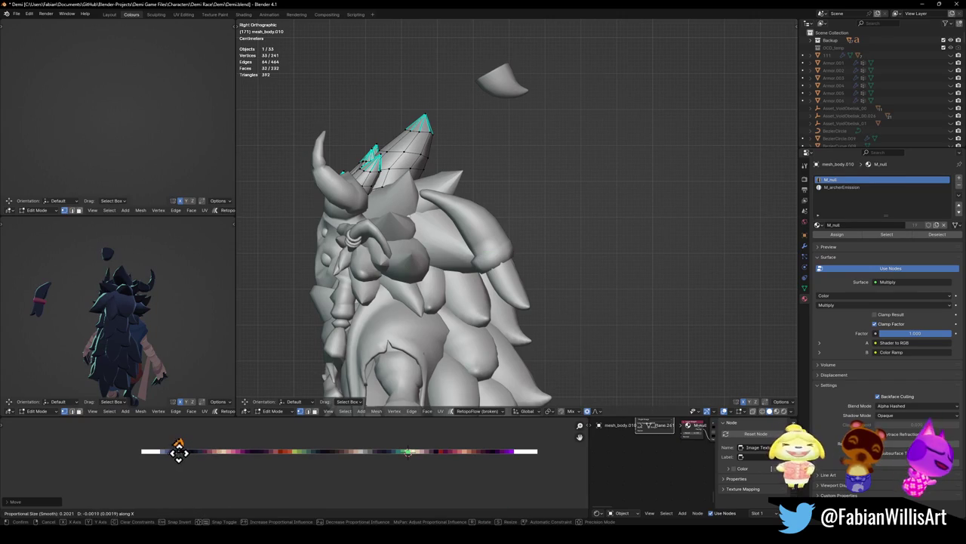
{"action": "left_click", "coordinate": [182, 451]}
{"action": "mouse_move", "coordinate": [159, 308]}
{"action": "middle_mouse_down"}
{"action": "mouse_move", "coordinate": [150, 319]}
{"action": "mouse_move", "coordinate": [166, 323]}
{"action": "mouse_move", "coordinate": [177, 313]}
{"action": "middle_mouse_up"}
{"action": "key", "text": "Escape"}
{"action": "scroll", "coordinate": [176, 314], "scroll_direction": "down", "scroll_amount": 5}
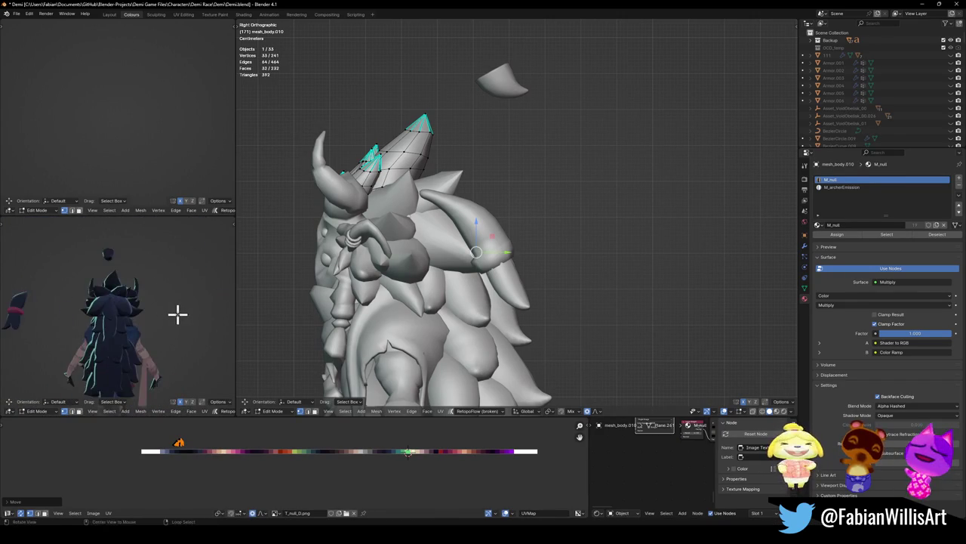
- In the maximized viewport, rotate the back hair strands around X and move them vertically
{"action": "key", "text": "ctrl+alt+space"}
{"action": "scroll", "coordinate": [272, 310], "scroll_direction": "down", "scroll_amount": 4}
{"action": "mouse_move", "coordinate": [544, 282]}
{"action": "middle_mouse_down"}
{"action": "mouse_move", "coordinate": [480, 290]}
{"action": "mouse_move", "coordinate": [544, 280]}
{"action": "middle_mouse_up"}
{"action": "scroll", "coordinate": [544, 280], "scroll_direction": "up", "scroll_amount": 5}
{"action": "key", "text": "s"}
{"action": "key", "text": "z"}
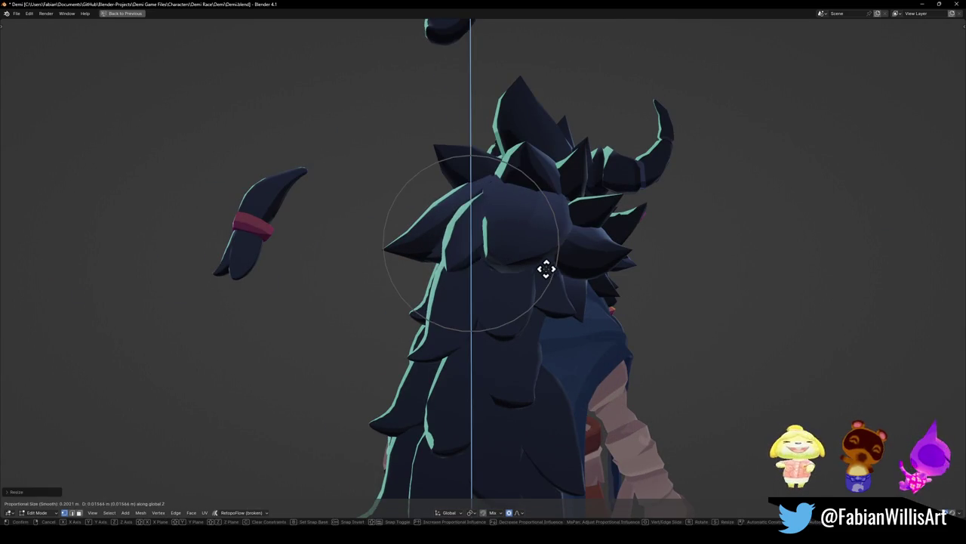
{"action": "key", "text": "Escape"}
{"action": "key", "text": "r"}
{"action": "key", "text": "x"}
{"action": "left_click", "coordinate": [569, 265]}
{"action": "key", "text": "z"}
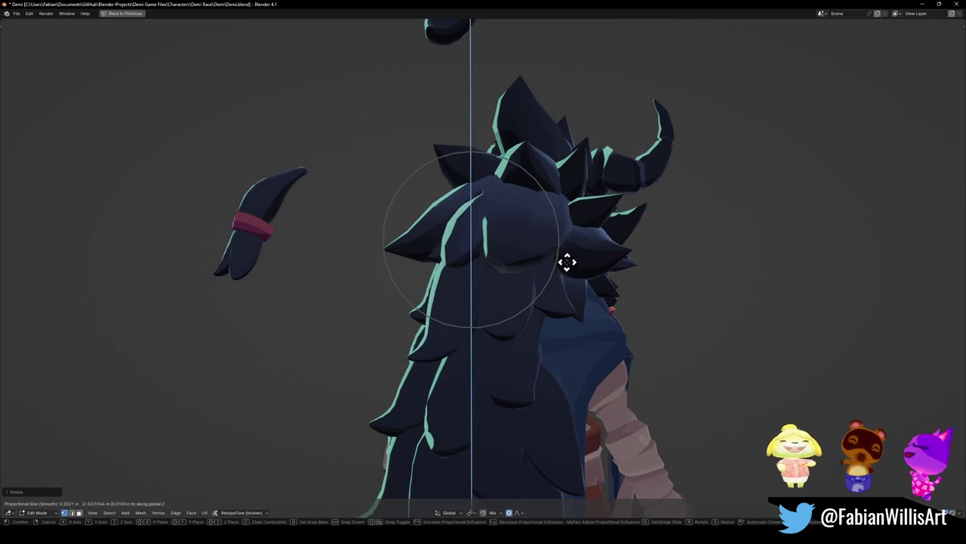
{"action": "left_click", "coordinate": [566, 261]}
- From the opposite side, scale the back hair strands, rotate them around X and adjust again
{"action": "mouse_move", "coordinate": [565, 261]}
{"action": "middle_mouse_down"}
{"action": "mouse_move", "coordinate": [542, 263]}
{"action": "mouse_move", "coordinate": [552, 275]}
{"action": "mouse_move", "coordinate": [443, 287]}
{"action": "mouse_move", "coordinate": [403, 281]}
{"action": "mouse_move", "coordinate": [494, 289]}
{"action": "mouse_move", "coordinate": [524, 283]}
{"action": "mouse_move", "coordinate": [473, 282]}
{"action": "mouse_move", "coordinate": [526, 261]}
{"action": "mouse_move", "coordinate": [563, 264]}
{"action": "mouse_move", "coordinate": [494, 274]}
{"action": "mouse_move", "coordinate": [552, 263]}
{"action": "mouse_move", "coordinate": [512, 267]}
{"action": "middle_mouse_up"}
{"action": "scroll", "coordinate": [553, 275], "scroll_direction": "down", "scroll_amount": 6}
{"action": "scroll", "coordinate": [524, 279], "scroll_direction": "up", "scroll_amount": 2}
{"action": "scroll", "coordinate": [459, 288], "scroll_direction": "up", "scroll_amount": 2}
{"action": "key", "text": "g"}
{"action": "key", "text": "z"}
{"action": "key", "text": "Escape"}
{"action": "key", "text": "s"}
{"action": "left_click", "coordinate": [527, 263]}
{"action": "key", "text": "r"}
{"action": "key", "text": "x"}
{"action": "left_click", "coordinate": [563, 264]}
{"action": "key", "text": "r"}
{"action": "left_click", "coordinate": [533, 266]}
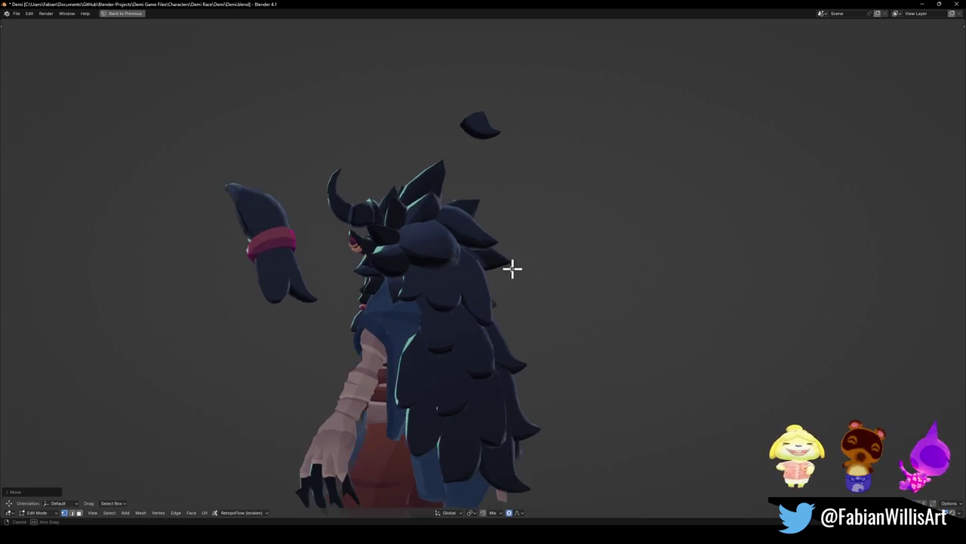
- Resize and rotate the back hair strands into their final angle
{"action": "scroll", "coordinate": [512, 267], "scroll_direction": "down", "scroll_amount": 5}
{"action": "scroll", "coordinate": [505, 275], "scroll_direction": "up", "scroll_amount": 3}
{"action": "scroll", "coordinate": [524, 270], "scroll_direction": "up", "scroll_amount": 2}
{"action": "key", "text": "g"}
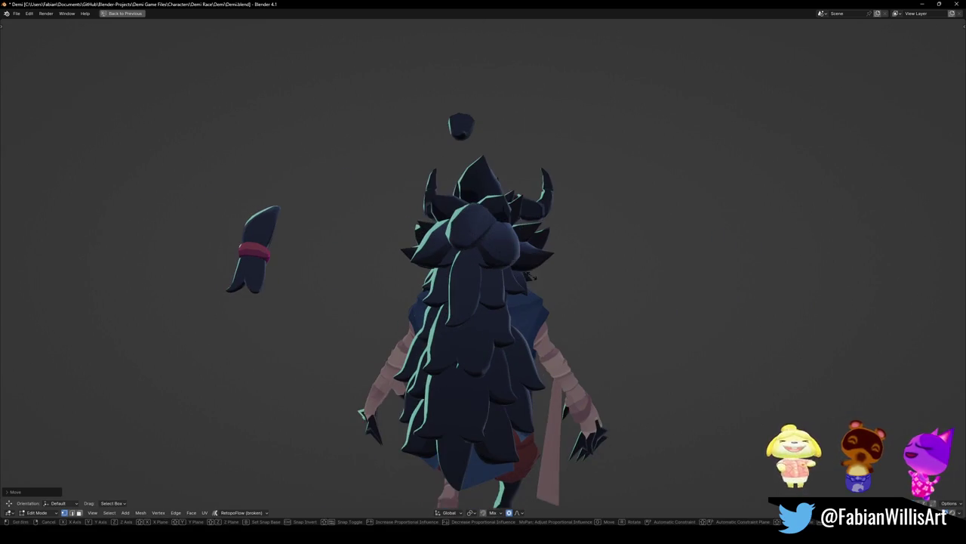
{"action": "left_click", "coordinate": [518, 274]}
{"action": "mouse_move", "coordinate": [518, 274]}
{"action": "middle_mouse_down"}
{"action": "mouse_move", "coordinate": [498, 277]}
{"action": "mouse_move", "coordinate": [540, 261]}
{"action": "mouse_move", "coordinate": [548, 241]}
{"action": "mouse_move", "coordinate": [500, 264]}
{"action": "mouse_move", "coordinate": [578, 272]}
{"action": "mouse_move", "coordinate": [546, 286]}
{"action": "mouse_move", "coordinate": [584, 292]}
{"action": "mouse_move", "coordinate": [428, 293]}
{"action": "middle_mouse_up"}
{"action": "key", "text": "r"}
{"action": "left_click", "coordinate": [502, 275]}
- Save Demi.blend and orbit from the front to the back to review the hair
{"action": "scroll", "coordinate": [500, 264], "scroll_direction": "down", "scroll_amount": 4}
{"action": "scroll", "coordinate": [533, 289], "scroll_direction": "up", "scroll_amount": 5}
{"action": "scroll", "coordinate": [571, 278], "scroll_direction": "down", "scroll_amount": 5}
{"action": "scroll", "coordinate": [564, 297], "scroll_direction": "up", "scroll_amount": 3}
{"action": "key", "text": "ctrl+s"}
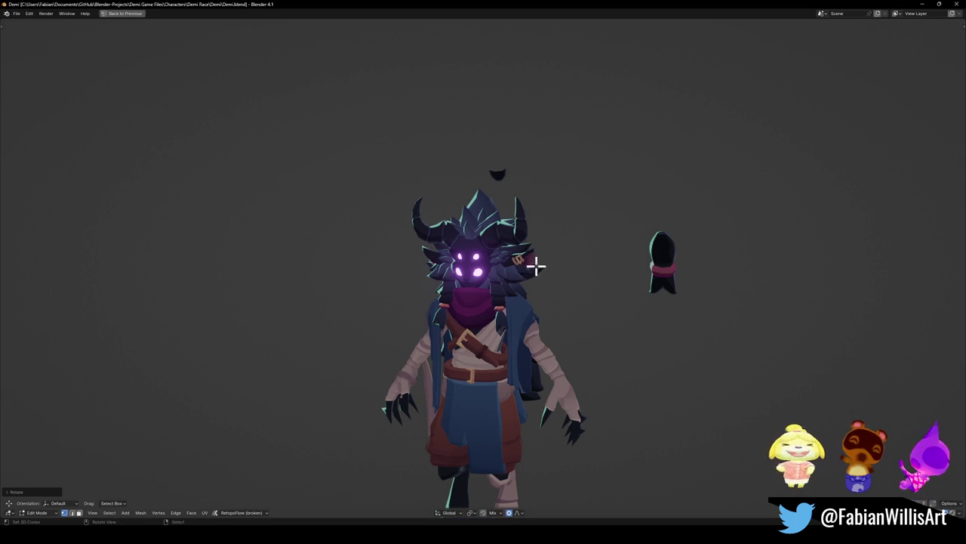
{"action": "mouse_move", "coordinate": [536, 265]}
{"action": "middle_mouse_down"}
{"action": "mouse_move", "coordinate": [569, 286]}
{"action": "mouse_move", "coordinate": [561, 274]}
{"action": "mouse_move", "coordinate": [422, 277]}
{"action": "mouse_move", "coordinate": [568, 279]}
{"action": "middle_mouse_up"}
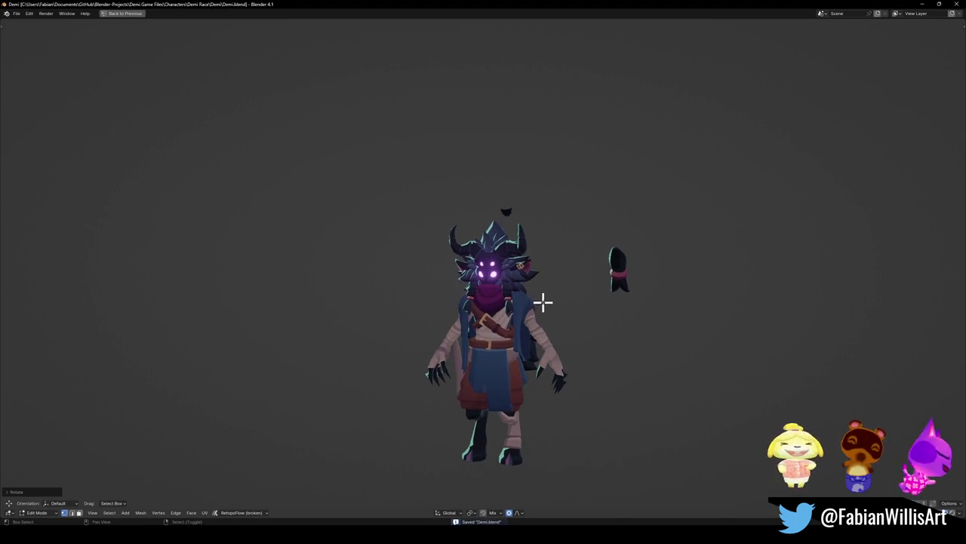
{"action": "scroll", "coordinate": [581, 274], "scroll_direction": "up", "scroll_amount": 2}
{"action": "scroll", "coordinate": [627, 274], "scroll_direction": "up", "scroll_amount": 2}
{"action": "scroll", "coordinate": [634, 272], "scroll_direction": "up", "scroll_amount": 2}
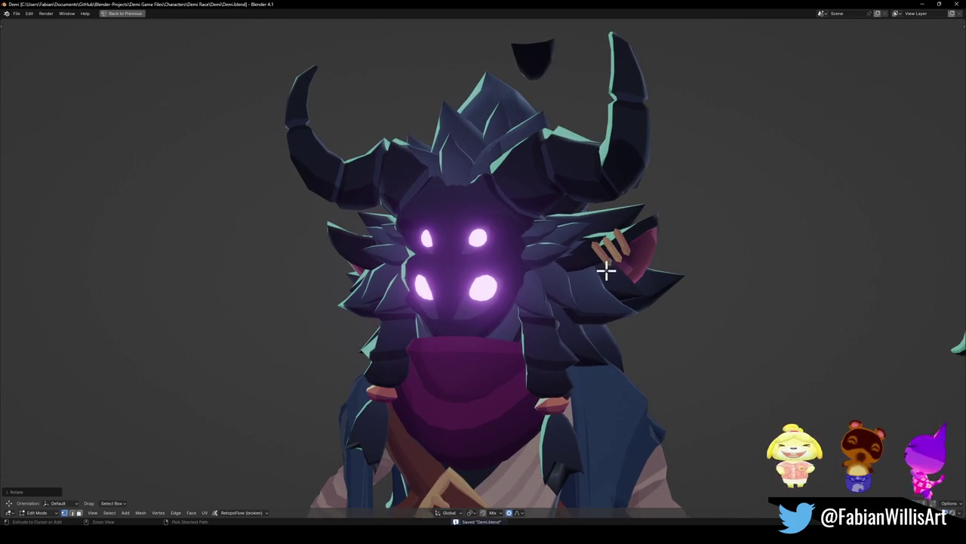
- Return to the multi-panel layout, select the small hair-strand object and save the file
{"action": "key", "text": "ctrl+space"}
{"action": "middle_click_drag", "start_coordinate": [589, 261], "coordinate": [542, 255]}
{"action": "left_click", "coordinate": [483, 241]}
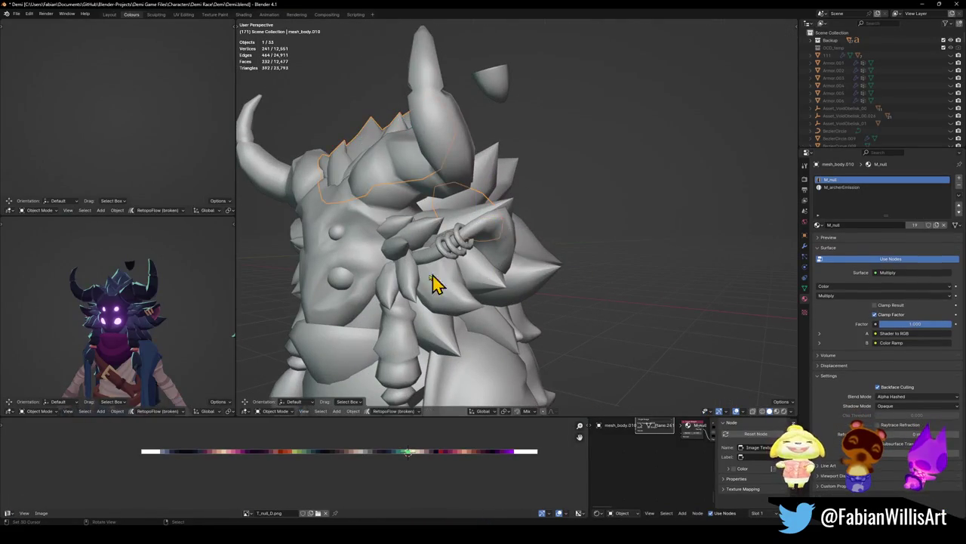
{"action": "key", "text": "ctrl+s"}
{"action": "scroll", "coordinate": [416, 285], "scroll_direction": "up", "scroll_amount": 1}
{"action": "scroll", "coordinate": [457, 267], "scroll_direction": "up", "scroll_amount": 1}
{"action": "scroll", "coordinate": [481, 251], "scroll_direction": "up", "scroll_amount": 1}
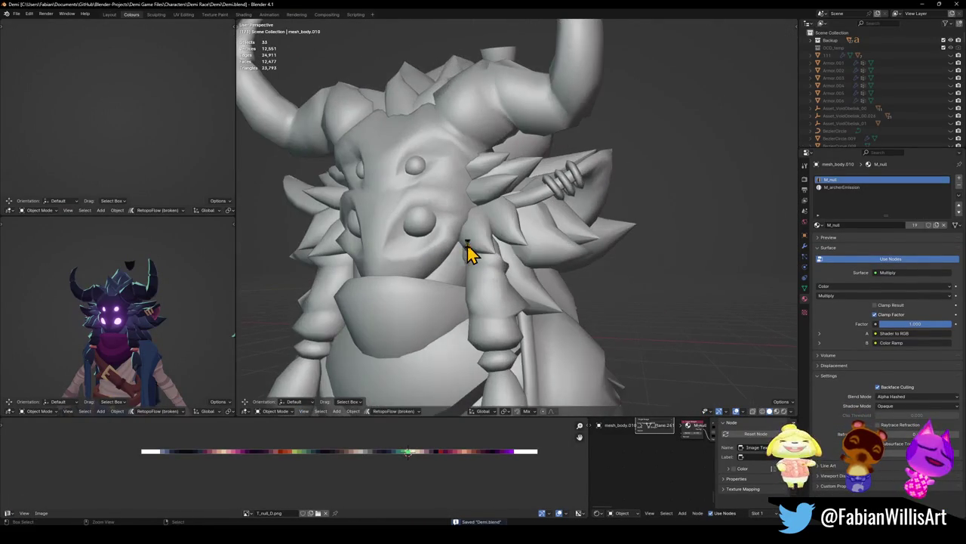
{"action": "scroll", "coordinate": [489, 253], "scroll_direction": "up", "scroll_amount": 1}
{"action": "middle_click_drag", "start_coordinate": [506, 257], "coordinate": [464, 238]}
{"action": "middle_click_drag", "start_coordinate": [445, 257], "coordinate": [517, 233]}
- In Edit Mode, select one whole head spike, duplicate it and move the copy toward the ear
{"action": "key", "text": "Tab"}
{"action": "key", "text": "Tab"}
{"action": "mouse_move", "coordinate": [529, 161]}
{"action": "middle_mouse_down"}
{"action": "mouse_move", "coordinate": [539, 119]}
{"action": "mouse_move", "coordinate": [503, 136]}
{"action": "mouse_move", "coordinate": [527, 138]}
{"action": "mouse_move", "coordinate": [536, 124]}
{"action": "middle_mouse_up"}
{"action": "key", "text": "Tab"}
{"action": "key", "text": "l"}
{"action": "key", "text": "g"}
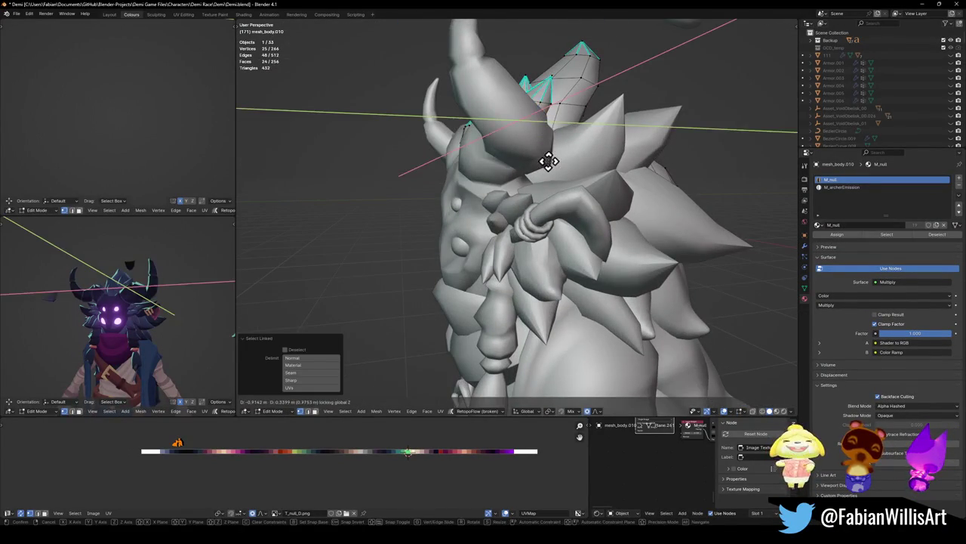
{"action": "middle_click_drag", "start_coordinate": [548, 161], "coordinate": [539, 126]}
{"action": "key", "text": "shift+d"}
{"action": "left_click", "coordinate": [587, 201]}
- Rotate the new spike 50.3° beside the ear and scale it down to 0.870
{"action": "middle_click_drag", "start_coordinate": [587, 202], "coordinate": [596, 144]}
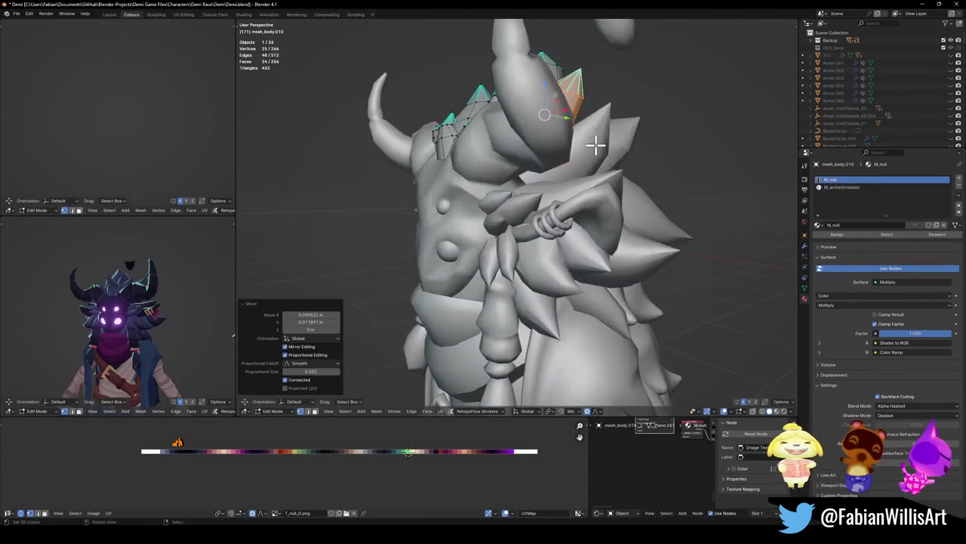
{"action": "key", "text": "g"}
{"action": "middle_click_drag", "start_coordinate": [582, 204], "coordinate": [618, 215]}
{"action": "left_click", "coordinate": [563, 259]}
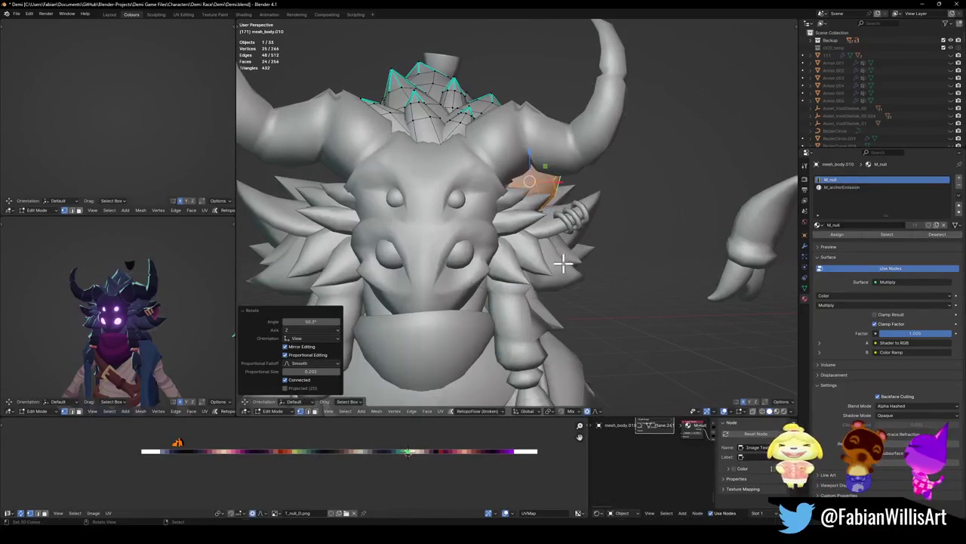
{"action": "key", "text": "s"}
{"action": "left_click", "coordinate": [600, 236]}
{"action": "scroll", "coordinate": [157, 319], "scroll_direction": "up", "scroll_amount": 3}
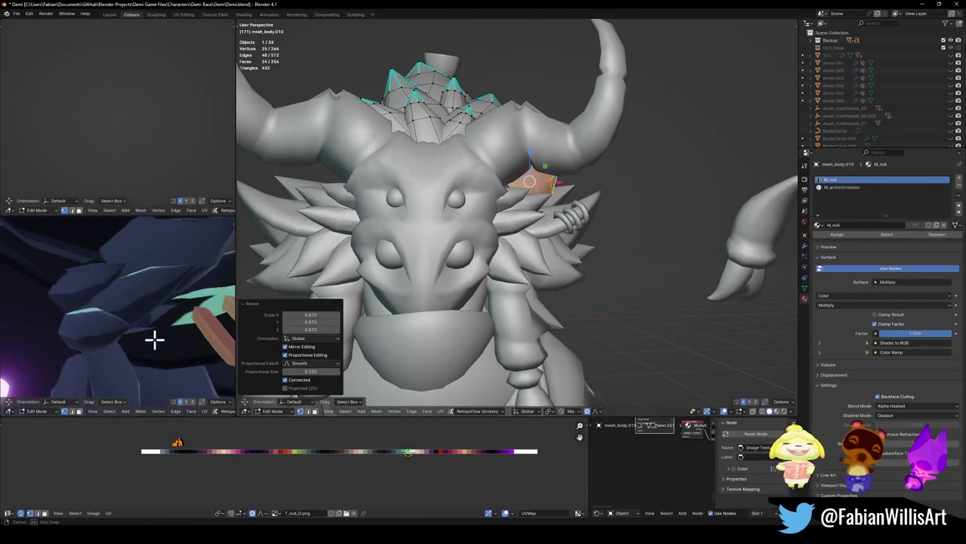
{"action": "middle_click_drag", "start_coordinate": [155, 339], "coordinate": [174, 317]}
{"action": "scroll", "coordinate": [132, 304], "scroll_direction": "up", "scroll_amount": 3}
- Slide the ear spike along Y and X, rotate it into place, then maximize the shaded view
{"action": "key", "text": "g"}
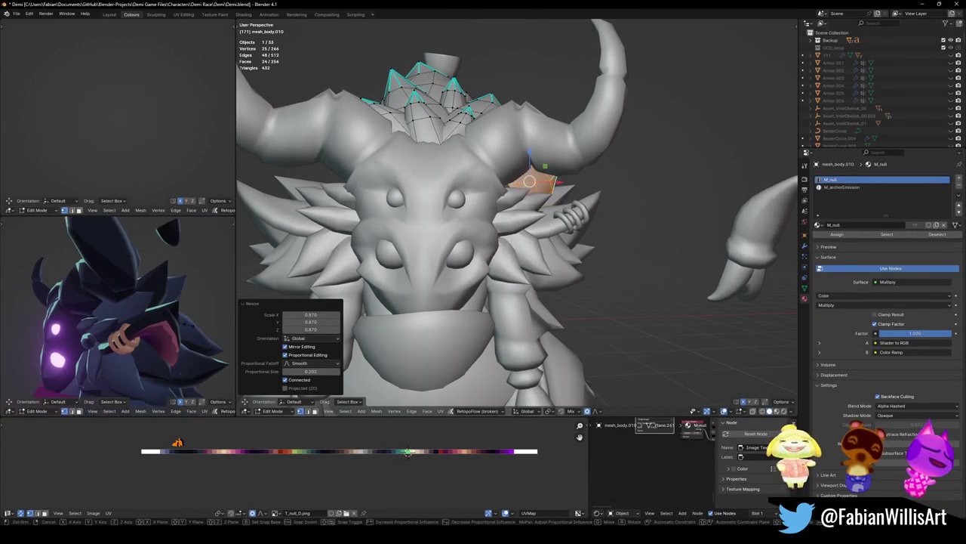
{"action": "key", "text": "g"}
{"action": "key", "text": "y"}
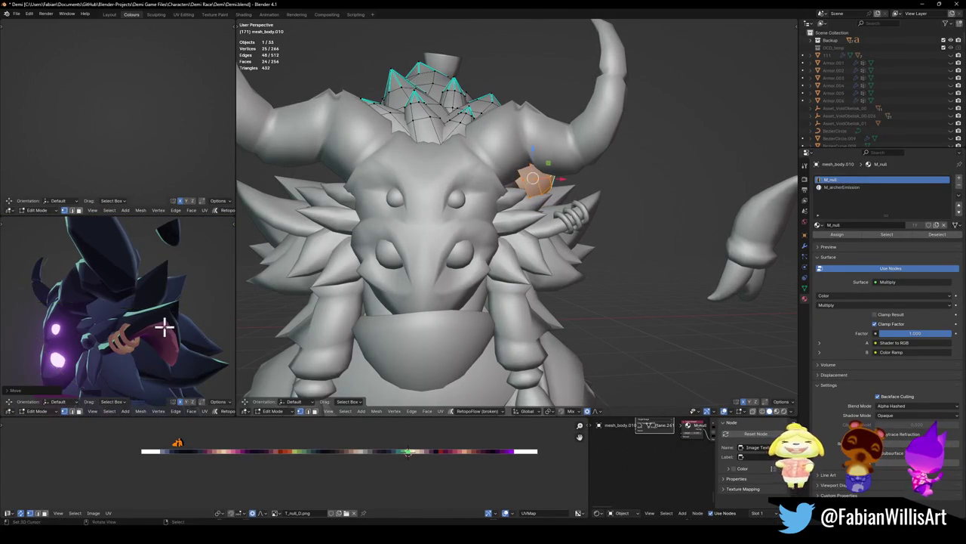
{"action": "scroll", "coordinate": [164, 326], "scroll_direction": "up", "scroll_amount": 2}
{"action": "key", "text": "g"}
{"action": "key", "text": "x"}
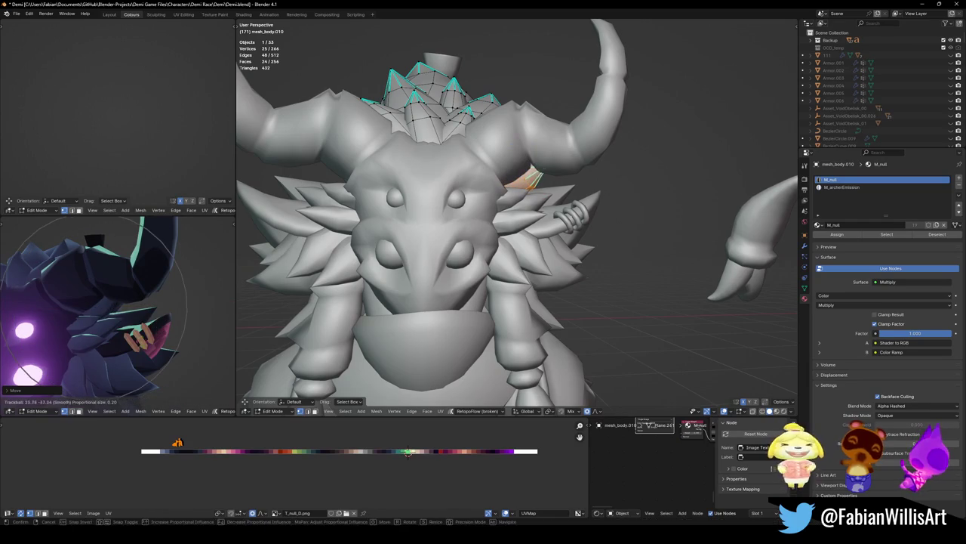
{"action": "key", "text": "r"}
{"action": "left_click", "coordinate": [170, 328]}
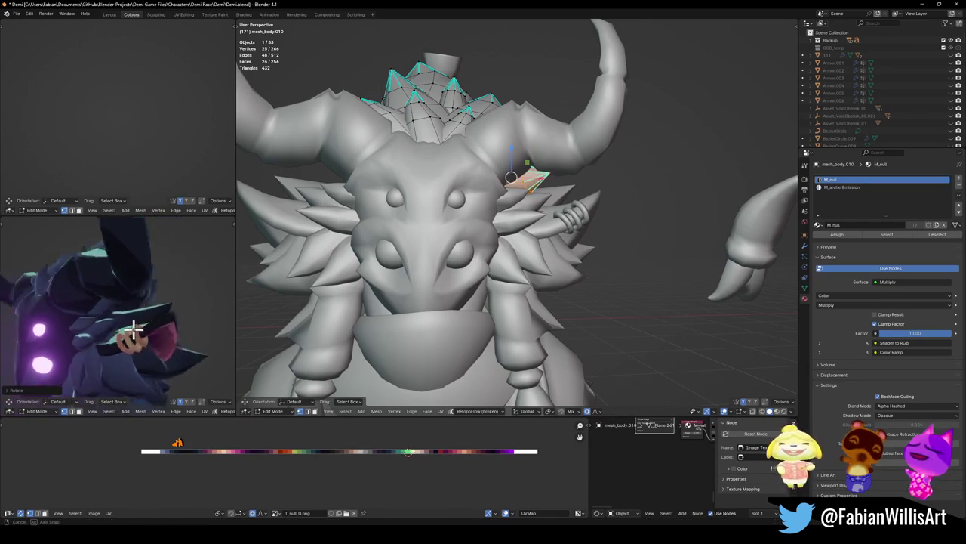
{"action": "middle_click_drag", "start_coordinate": [171, 328], "coordinate": [189, 317]}
{"action": "left_click", "coordinate": [169, 309]}
{"action": "scroll", "coordinate": [156, 320], "scroll_direction": "down", "scroll_amount": 2}
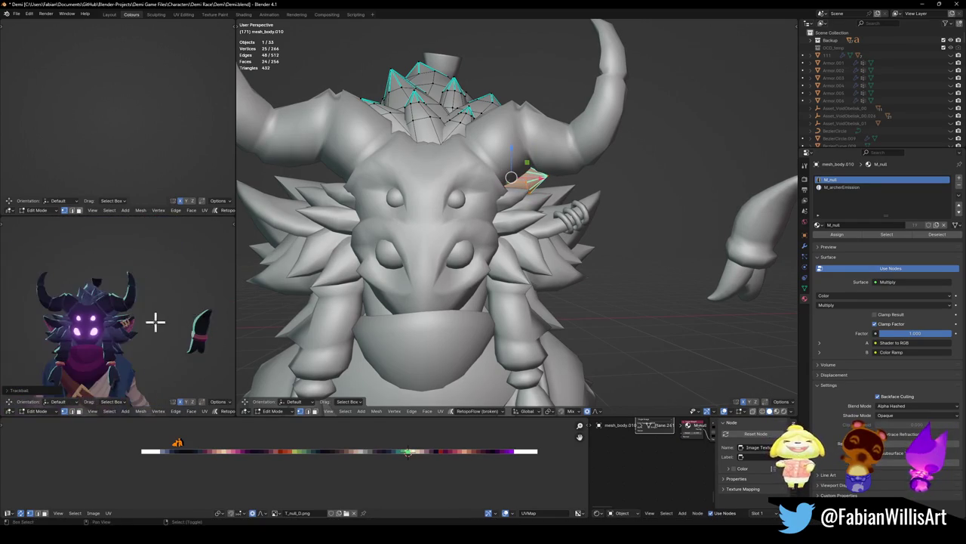
{"action": "scroll", "coordinate": [194, 315], "scroll_direction": "up", "scroll_amount": 3}
{"action": "key", "text": "ctrl+alt+space"}
{"action": "scroll", "coordinate": [423, 287], "scroll_direction": "down", "scroll_amount": 5}
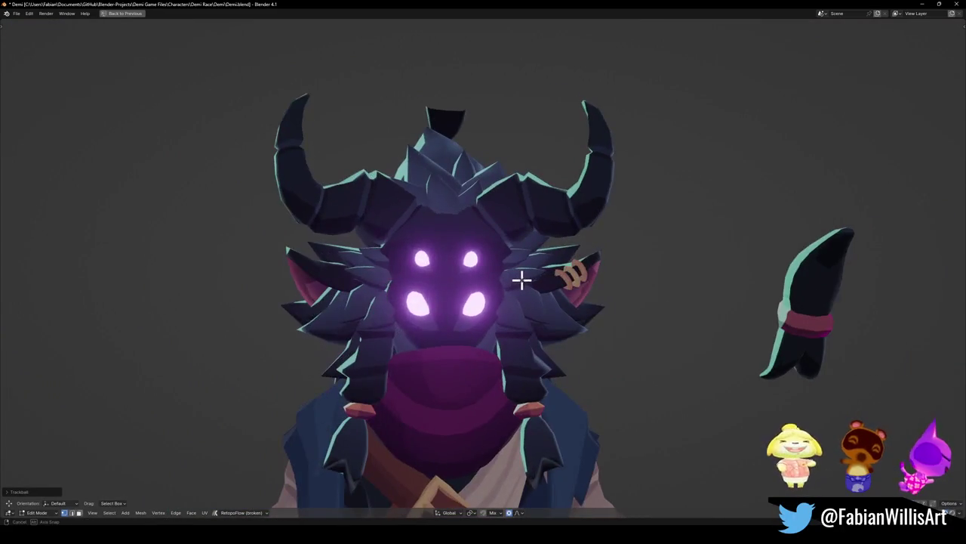
- Rotate the ear-side spike so it tilts about 17.53° into place
{"action": "mouse_move", "coordinate": [521, 276]}
{"action": "middle_mouse_down", "text": "alt"}
{"action": "mouse_move", "coordinate": [518, 284]}
{"action": "mouse_move", "coordinate": [567, 264]}
{"action": "mouse_move", "coordinate": [550, 270]}
{"action": "middle_mouse_up", "text": "alt"}
{"action": "scroll", "coordinate": [529, 279], "scroll_direction": "down", "scroll_amount": 3}
{"action": "scroll", "coordinate": [540, 274], "scroll_direction": "up", "scroll_amount": 4}
{"action": "scroll", "coordinate": [550, 269], "scroll_direction": "down", "scroll_amount": 3}
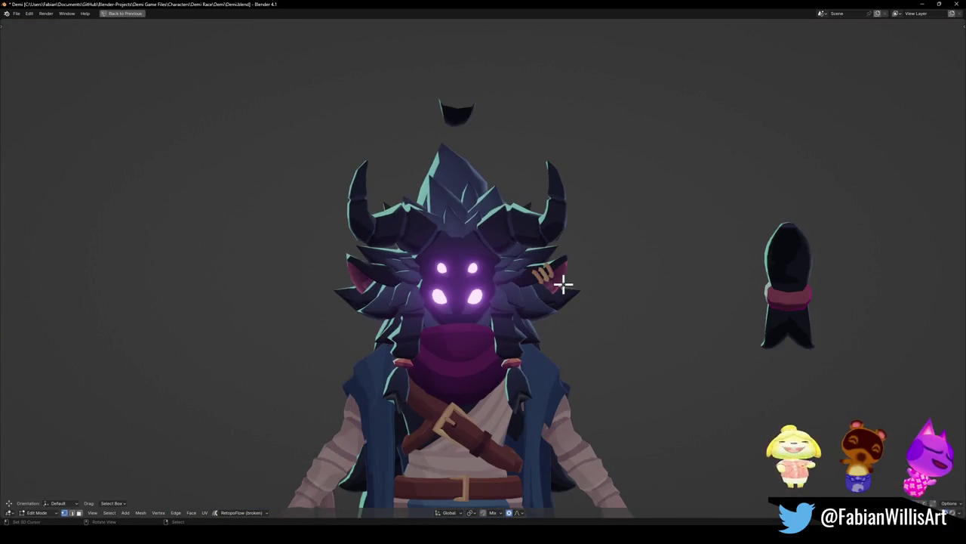
{"action": "scroll", "coordinate": [562, 282], "scroll_direction": "up", "scroll_amount": 4}
{"action": "key", "text": "r"}
{"action": "left_click", "coordinate": [587, 304]}
- In Object Mode, add a Mirror modifier to the hair mesh from Quick Favorites
{"action": "key", "text": "Tab"}
{"action": "key", "text": "q"}
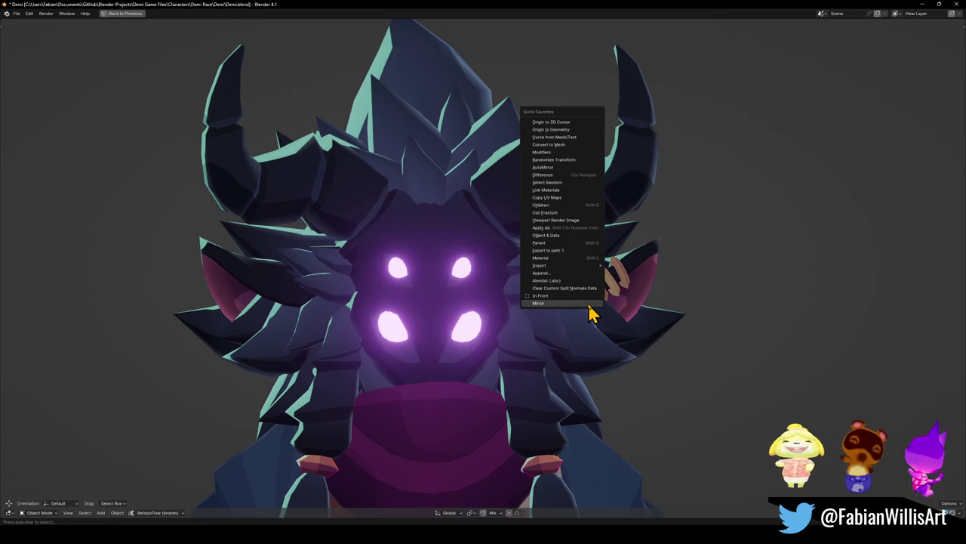
{"action": "key", "text": "Escape"}
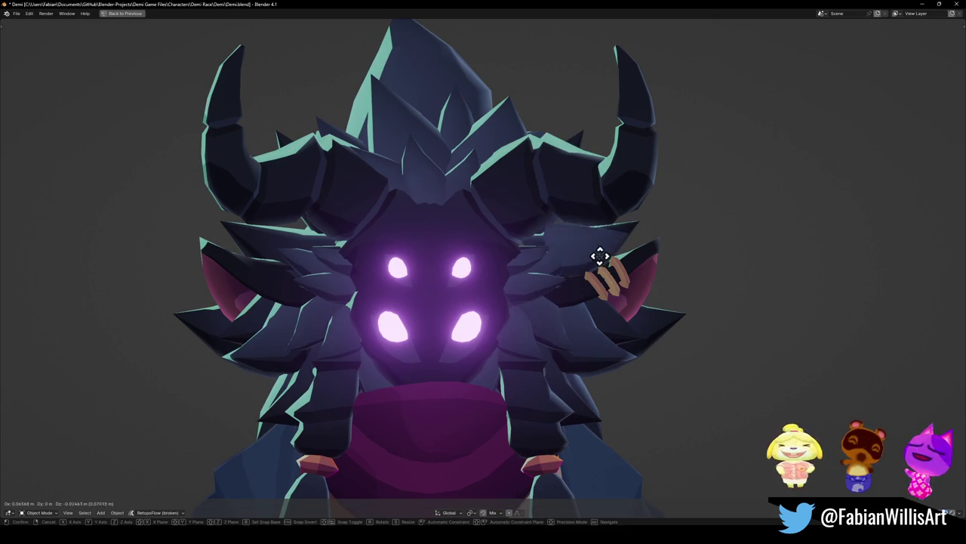
{"action": "key", "text": "q"}
{"action": "left_click", "coordinate": [577, 264]}
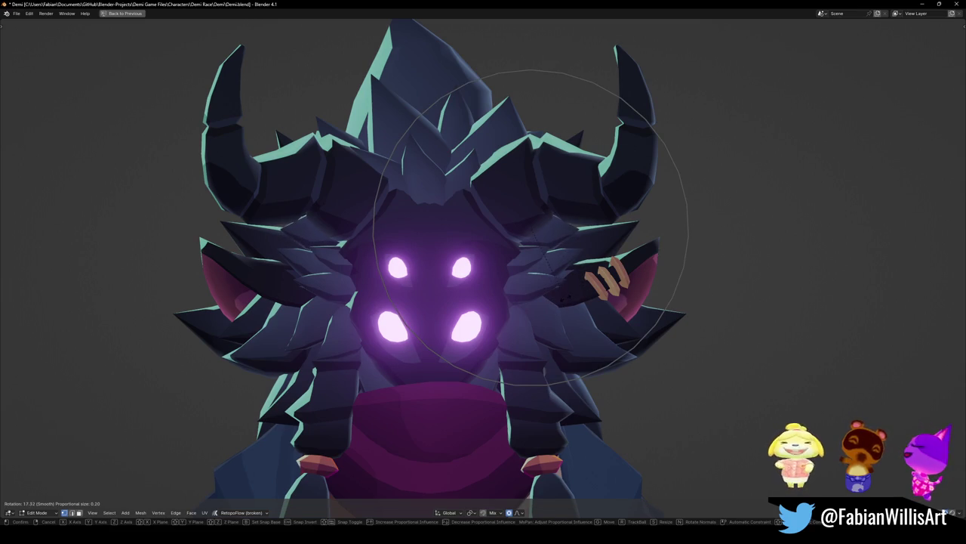
- Scale up and rotate the ear spike
{"action": "key", "text": "s"}
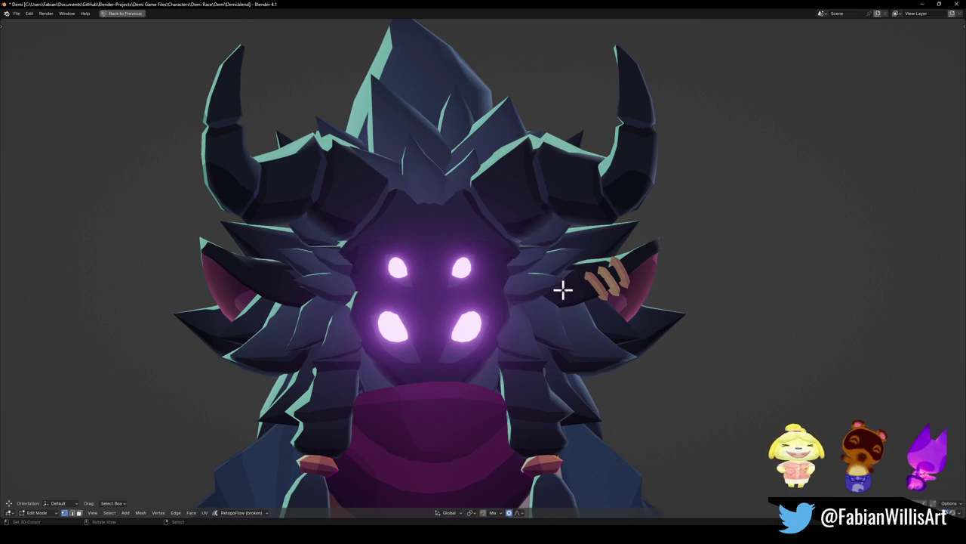
{"action": "key", "text": "Return"}
{"action": "key", "text": "r"}
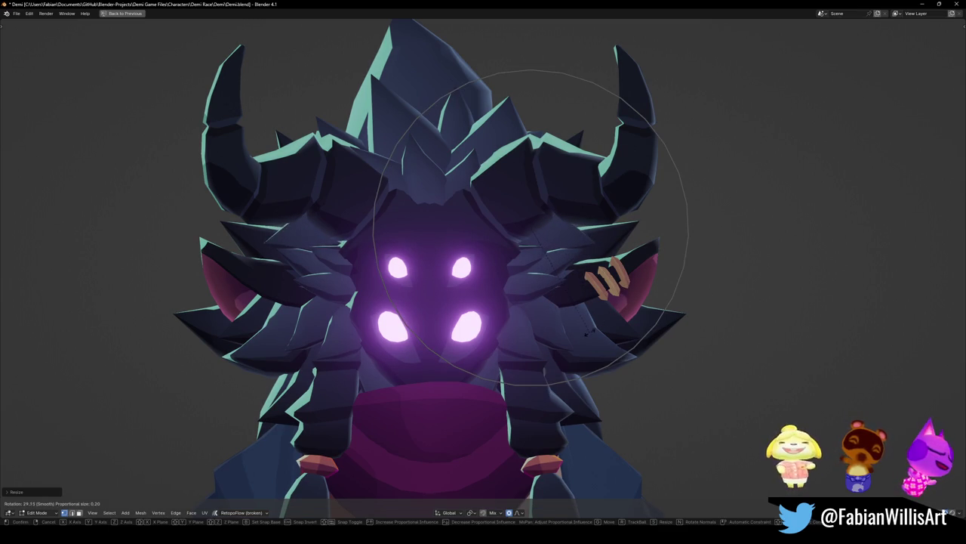
{"action": "key", "text": "Return"}
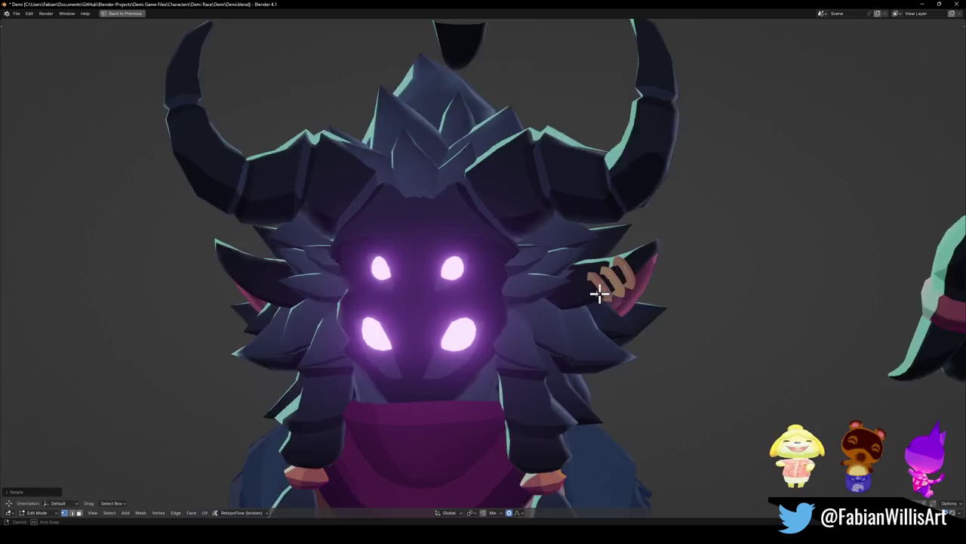
- Rotate the hair spikes -17.93° around Z with soft falloff, then begin enlarging them
{"action": "middle_click_drag", "start_coordinate": [594, 310], "coordinate": [567, 295]}
{"action": "key", "text": "r"}
{"action": "key", "text": "z"}
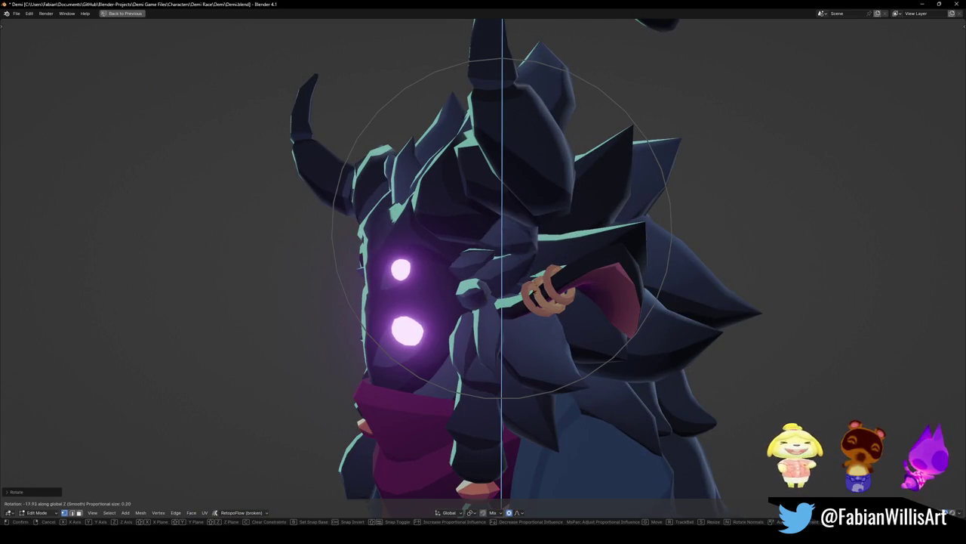
{"action": "key", "text": "Return"}
{"action": "mouse_move", "coordinate": [517, 298]}
{"action": "middle_mouse_down"}
{"action": "mouse_move", "coordinate": [566, 279]}
{"action": "mouse_move", "coordinate": [545, 284]}
{"action": "middle_mouse_up"}
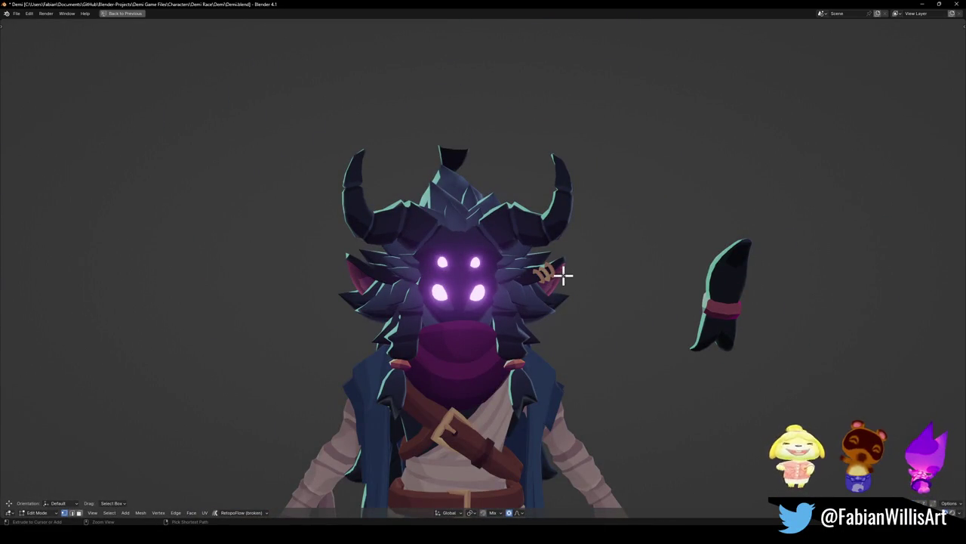
{"action": "mouse_move", "coordinate": [555, 300]}
{"action": "middle_mouse_down"}
{"action": "mouse_move", "coordinate": [393, 326]}
{"action": "mouse_move", "coordinate": [375, 308]}
{"action": "mouse_move", "coordinate": [541, 280]}
{"action": "middle_mouse_up"}
{"action": "key", "text": "s"}
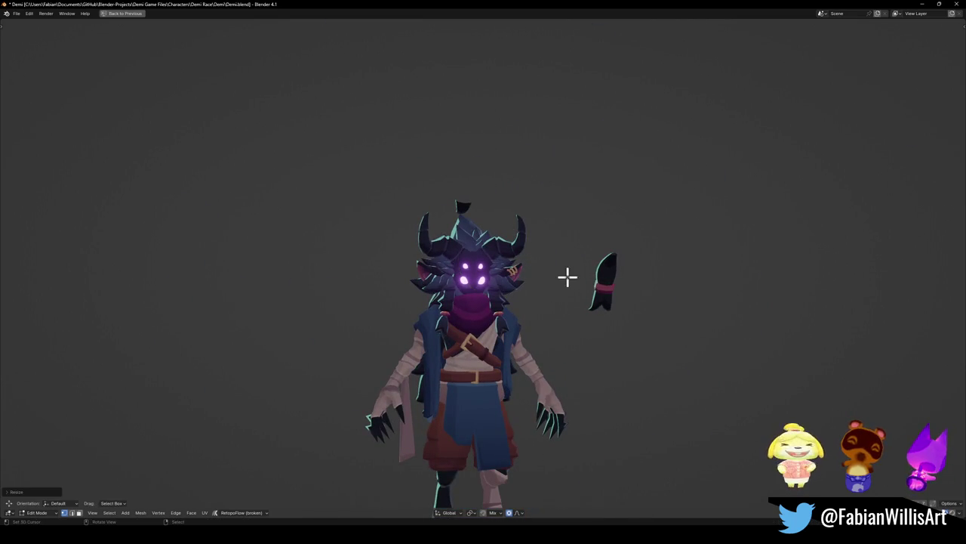
- Scale the hair spikes and rotate them around the Z axis
{"action": "scroll", "coordinate": [529, 294], "scroll_direction": "up", "scroll_amount": 6}
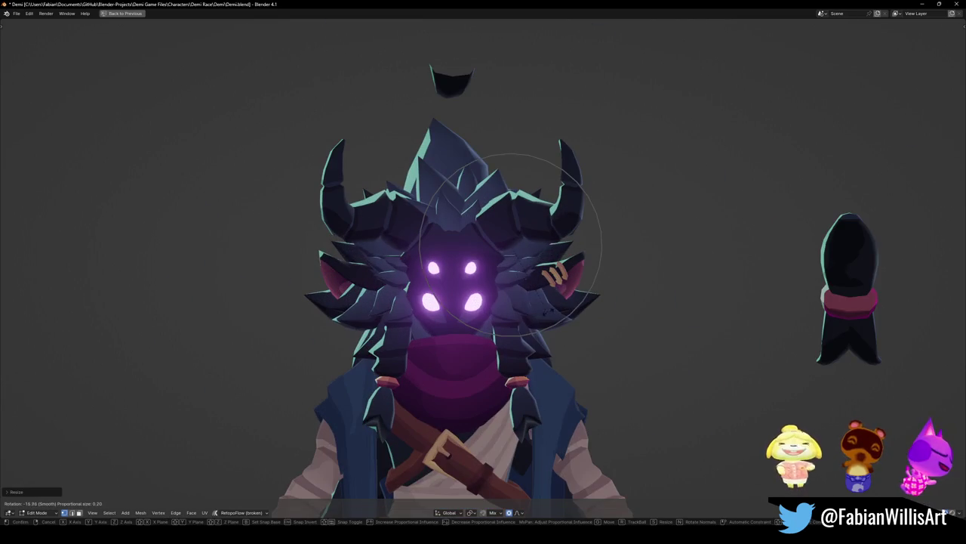
{"action": "left_click", "coordinate": [537, 323]}
{"action": "scroll", "coordinate": [539, 317], "scroll_direction": "down", "scroll_amount": 4}
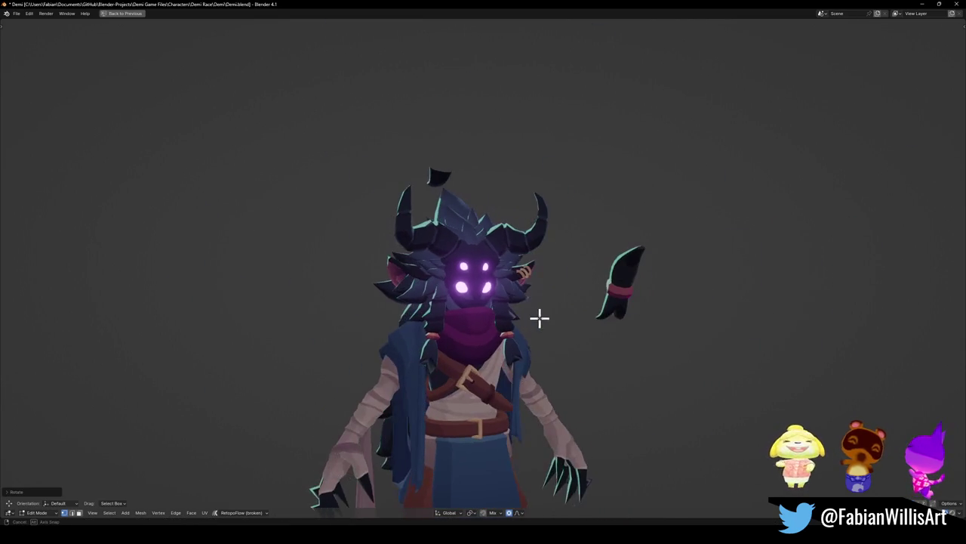
{"action": "key", "text": "s"}
{"action": "middle_click_drag", "start_coordinate": [568, 308], "coordinate": [466, 333]}
{"action": "key", "text": "r"}
{"action": "key", "text": "z"}
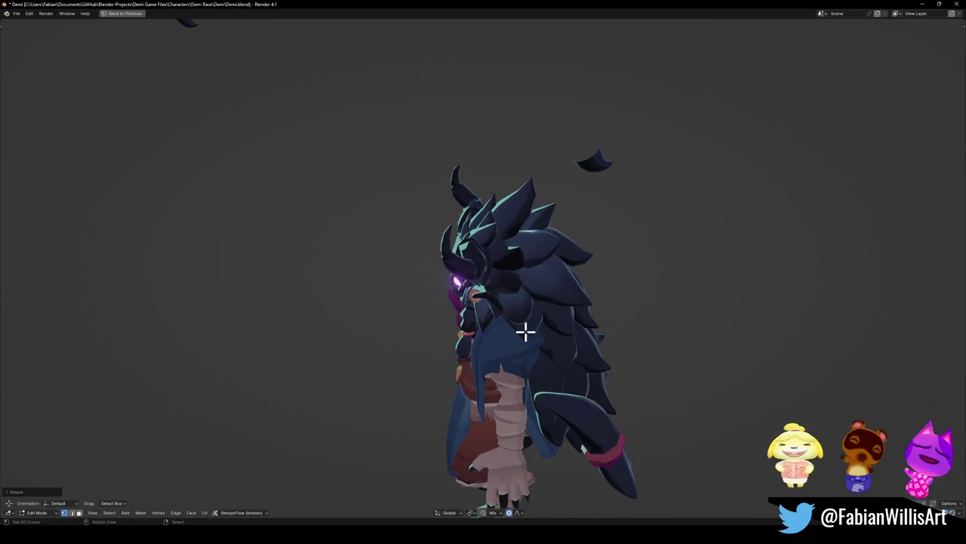
{"action": "scroll", "coordinate": [525, 330], "scroll_direction": "down", "scroll_amount": 3}
{"action": "mouse_move", "coordinate": [525, 331]}
{"action": "middle_mouse_down"}
{"action": "mouse_move", "coordinate": [531, 286]}
{"action": "mouse_move", "coordinate": [551, 285]}
{"action": "mouse_move", "coordinate": [524, 300]}
{"action": "middle_mouse_up"}
- Refine the head spikes' tilt with a free trackball rotation (R R)
{"action": "scroll", "coordinate": [533, 286], "scroll_direction": "down", "scroll_amount": 2}
{"action": "scroll", "coordinate": [524, 302], "scroll_direction": "up", "scroll_amount": 3}
{"action": "scroll", "coordinate": [514, 317], "scroll_direction": "up", "scroll_amount": 2}
{"action": "scroll", "coordinate": [509, 313], "scroll_direction": "up", "scroll_amount": 2}
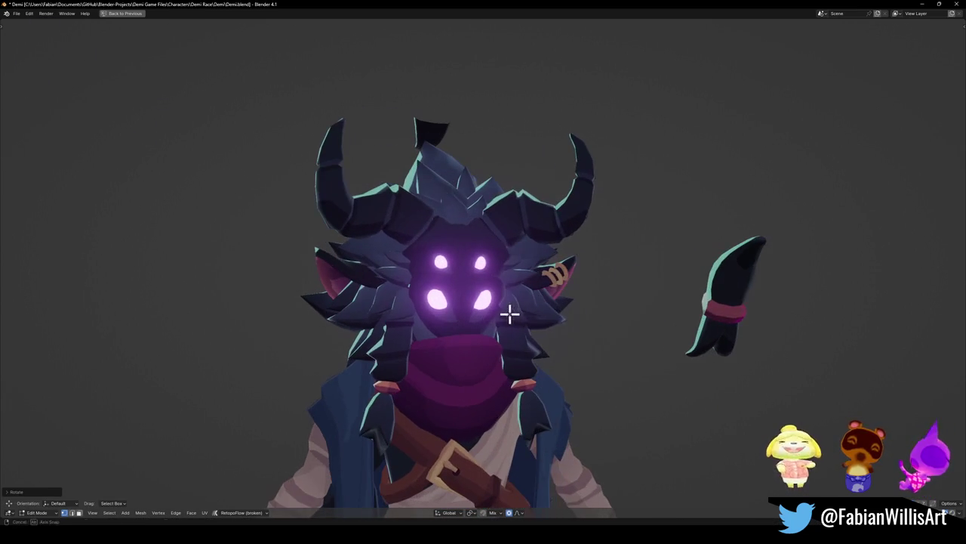
{"action": "key", "text": "r"}
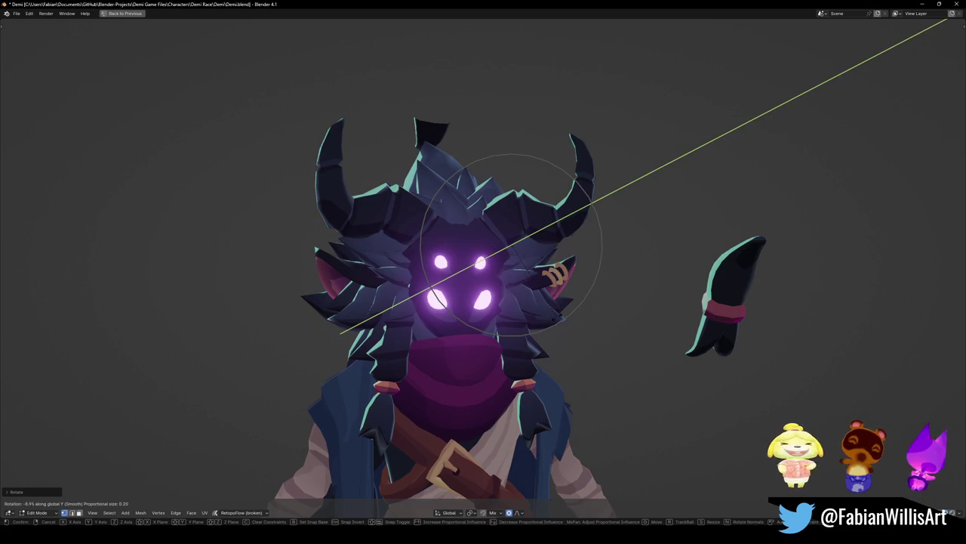
{"action": "key", "text": "r"}
{"action": "left_click", "coordinate": [583, 306]}
{"action": "middle_click_drag", "start_coordinate": [582, 305], "coordinate": [569, 305]}
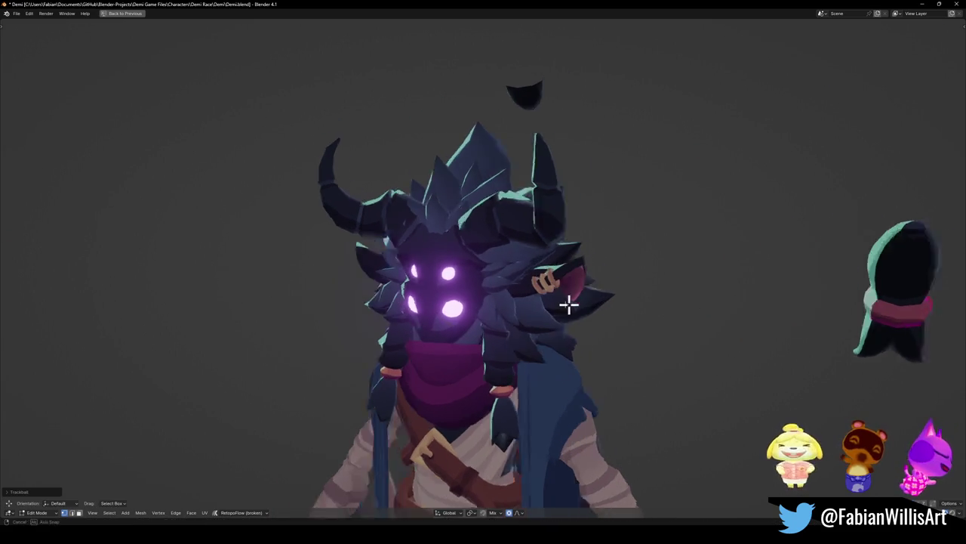
- Move the hair spikes along the Y axis and check them from the front view
{"action": "key", "text": "g"}
{"action": "key", "text": "y"}
{"action": "left_click", "coordinate": [566, 306]}
{"action": "key", "text": "KP_1"}
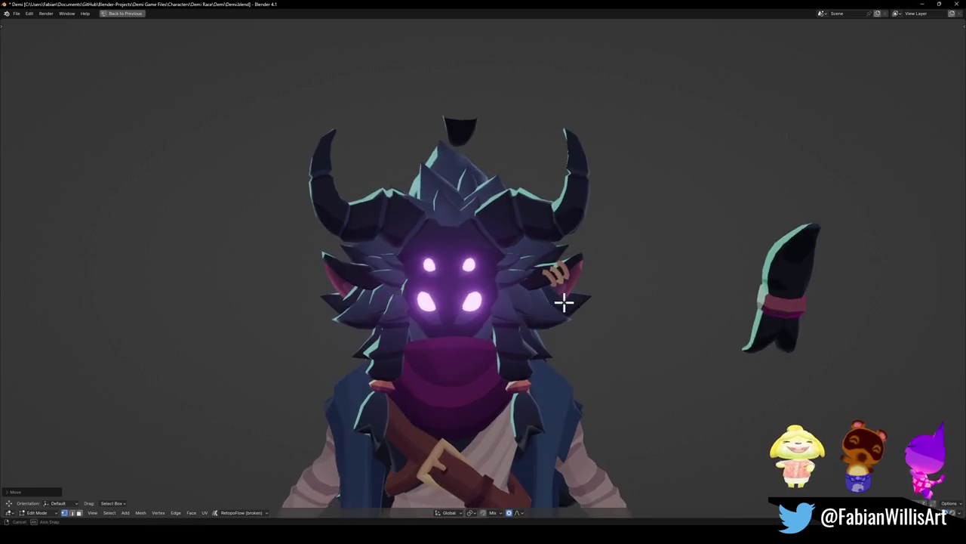
{"action": "middle_click_drag", "start_coordinate": [511, 326], "coordinate": [481, 324]}
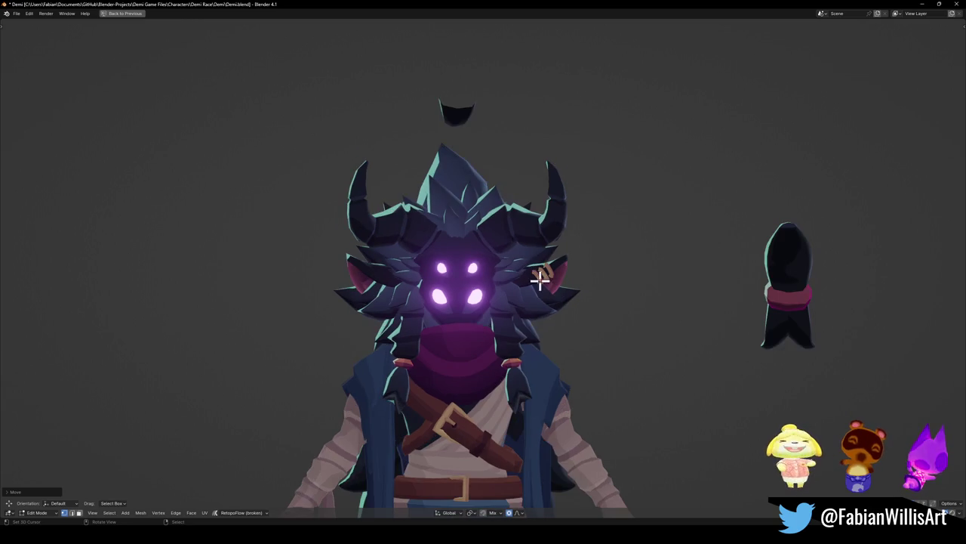
{"action": "scroll", "coordinate": [539, 280], "scroll_direction": "up", "scroll_amount": 2}
- Rotate the spikes with smooth falloff and save Demi.blend
{"action": "key", "text": "r"}
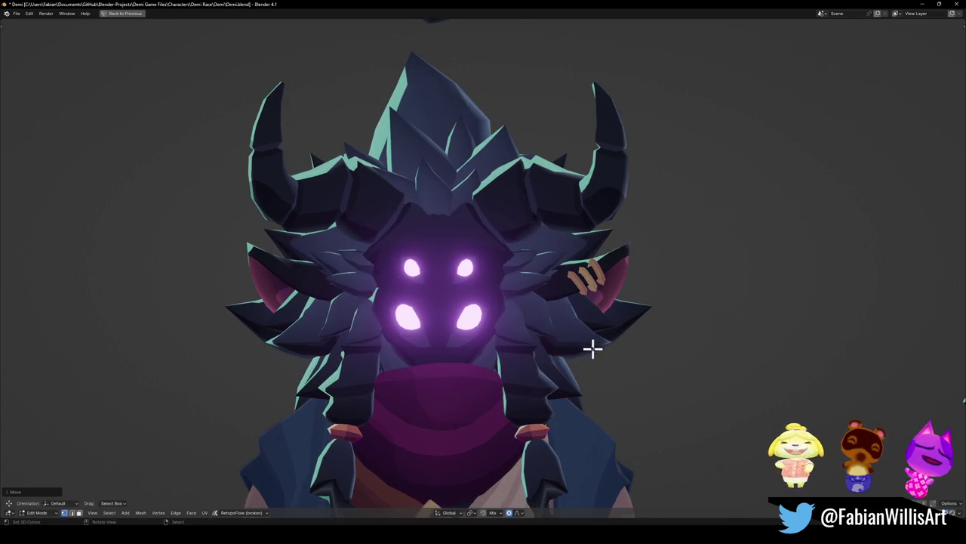
{"action": "left_click", "coordinate": [603, 342]}
{"action": "key", "text": "z"}
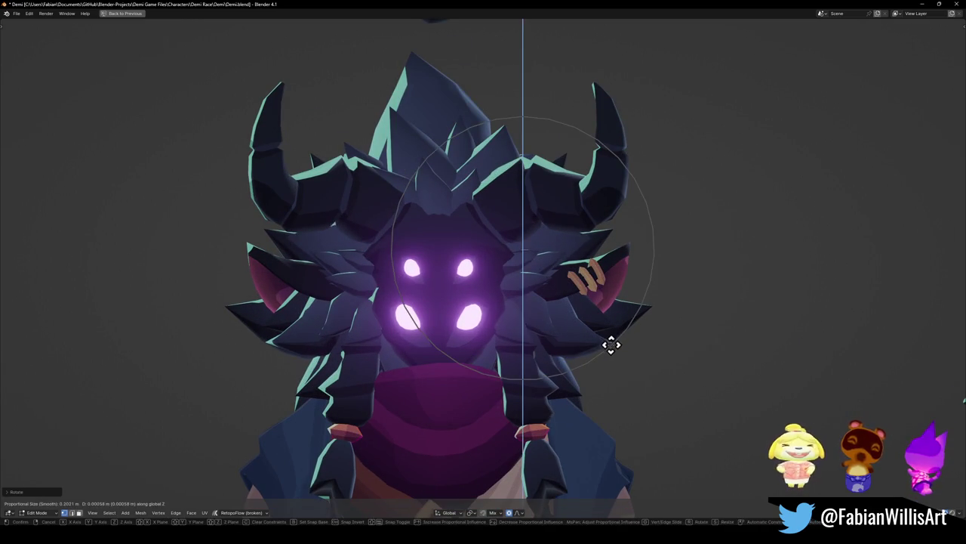
{"action": "key", "text": "Escape"}
{"action": "scroll", "coordinate": [596, 330], "scroll_direction": "down", "scroll_amount": 5}
{"action": "mouse_move", "coordinate": [596, 330]}
{"action": "middle_mouse_down"}
{"action": "mouse_move", "coordinate": [537, 312]}
{"action": "mouse_move", "coordinate": [600, 310]}
{"action": "mouse_move", "coordinate": [521, 324]}
{"action": "mouse_move", "coordinate": [503, 310]}
{"action": "mouse_move", "coordinate": [524, 287]}
{"action": "mouse_move", "coordinate": [537, 309]}
{"action": "mouse_move", "coordinate": [552, 285]}
{"action": "mouse_move", "coordinate": [465, 299]}
{"action": "mouse_move", "coordinate": [550, 295]}
{"action": "middle_mouse_up"}
{"action": "key", "text": "ctrl+s"}
{"action": "scroll", "coordinate": [552, 285], "scroll_direction": "down", "scroll_amount": 2}
- Restore the multi-view workspace, switch to Object Mode and save Demi.blend
{"action": "scroll", "coordinate": [550, 295], "scroll_direction": "up", "scroll_amount": 2}
{"action": "scroll", "coordinate": [545, 297], "scroll_direction": "up", "scroll_amount": 2}
{"action": "key", "text": "ctrl+alt+space"}
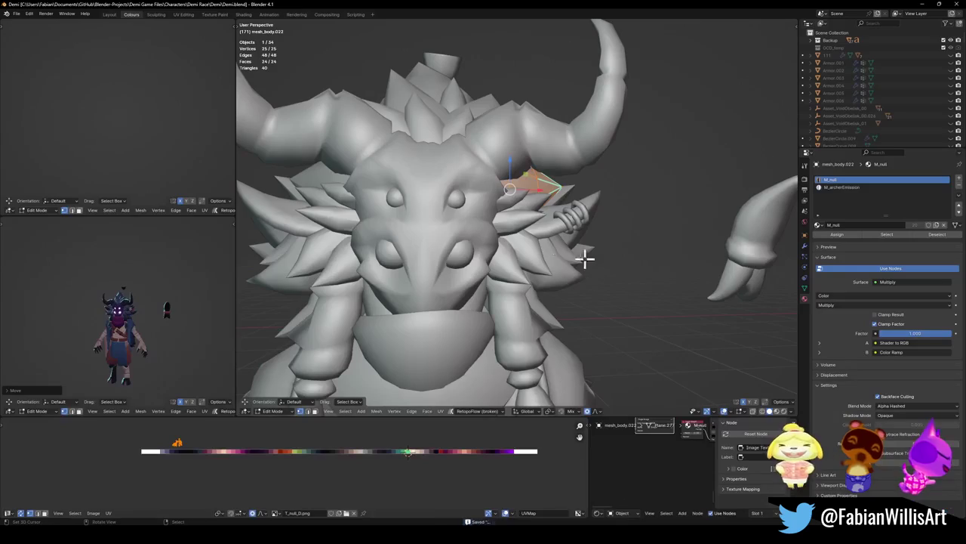
{"action": "scroll", "coordinate": [173, 297], "scroll_direction": "up", "scroll_amount": 3}
{"action": "scroll", "coordinate": [559, 259], "scroll_direction": "down", "scroll_amount": 4}
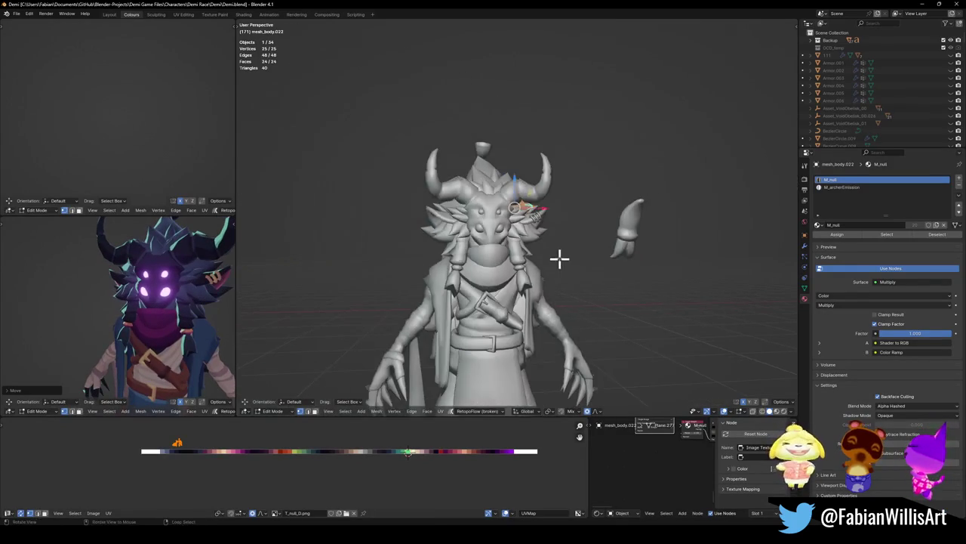
{"action": "middle_click_drag", "start_coordinate": [558, 259], "coordinate": [592, 262]}
{"action": "key", "text": "Tab"}
{"action": "scroll", "coordinate": [517, 260], "scroll_direction": "down", "scroll_amount": 4}
{"action": "key", "text": "ctrl+s"}
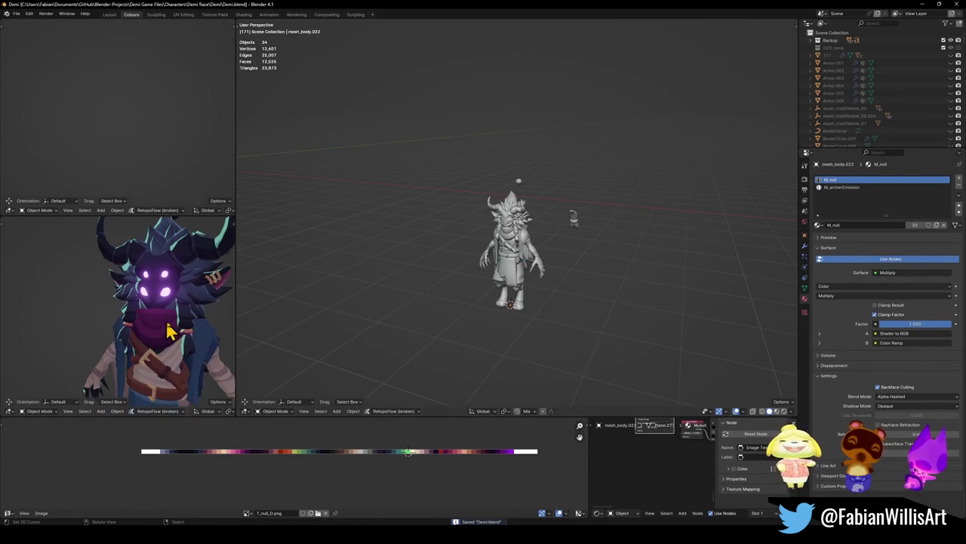
- Move the small floating piece sideways along X beside the character
{"action": "scroll", "coordinate": [168, 331], "scroll_direction": "down", "scroll_amount": 1}
{"action": "scroll", "coordinate": [154, 330], "scroll_direction": "down", "scroll_amount": 2}
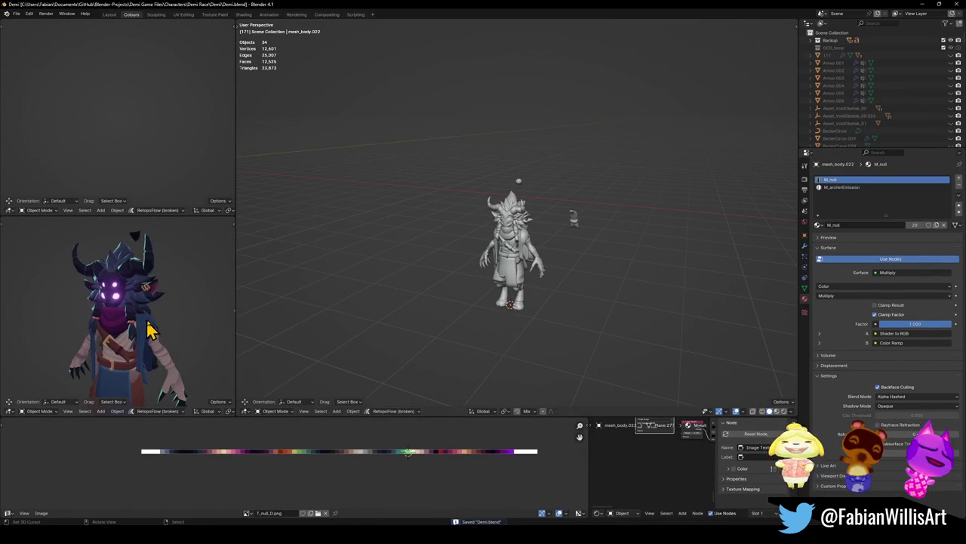
{"action": "middle_click_drag", "start_coordinate": [149, 330], "coordinate": [160, 319], "text": "shift"}
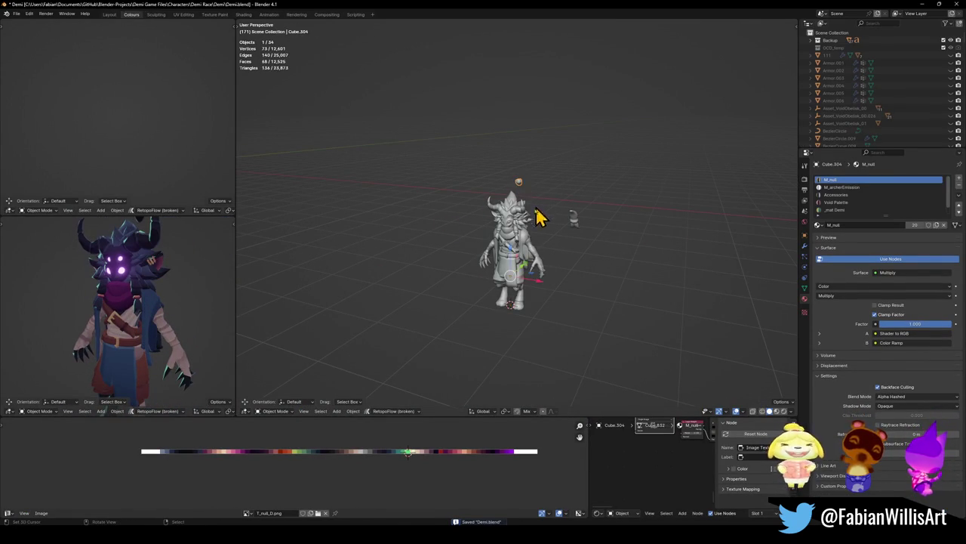
{"action": "left_click", "coordinate": [555, 234]}
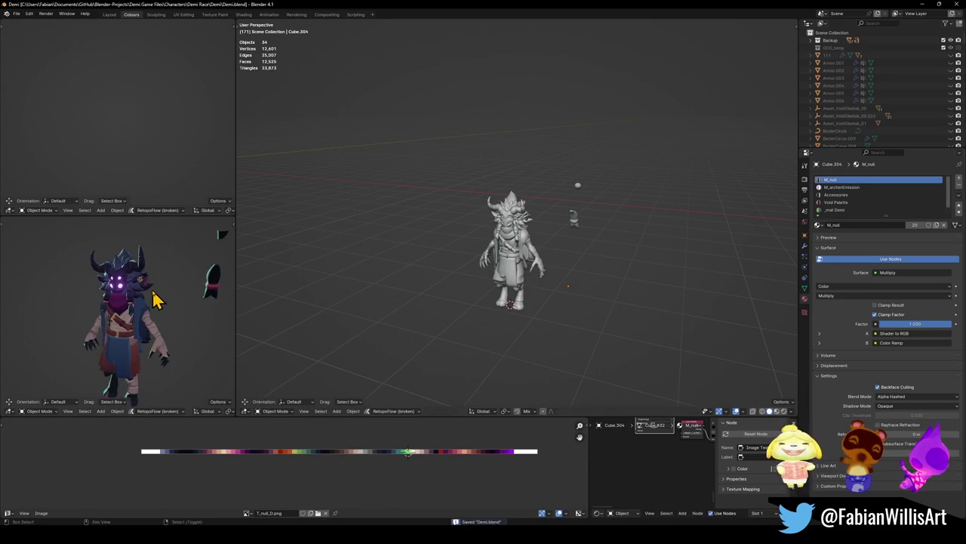
{"action": "key", "text": "ctrl+alt+space"}
{"action": "scroll", "coordinate": [448, 278], "scroll_direction": "down", "scroll_amount": 3}
{"action": "middle_click_drag", "start_coordinate": [448, 278], "coordinate": [714, 283]}
{"action": "key", "text": "x"}
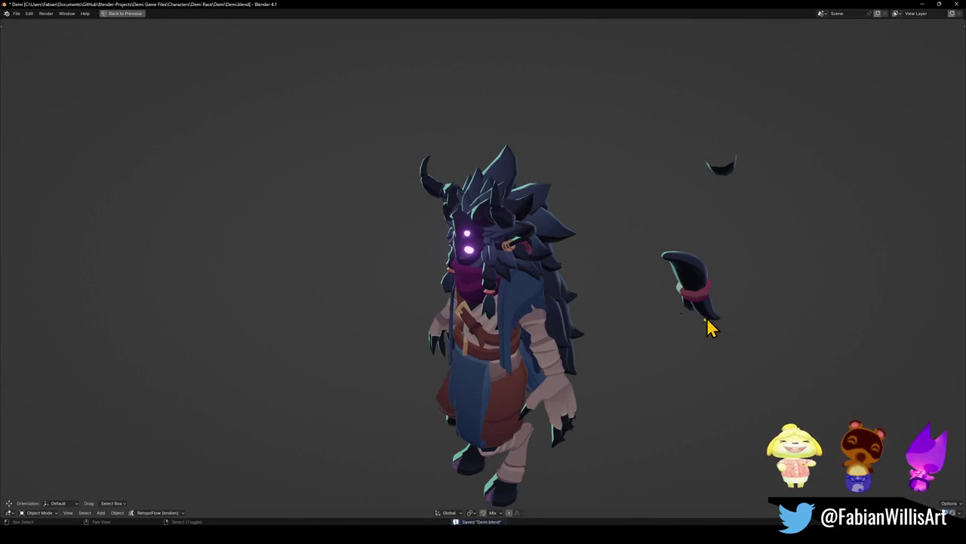
{"action": "left_click", "coordinate": [702, 317]}
{"action": "mouse_move", "coordinate": [701, 317]}
{"action": "middle_mouse_down"}
{"action": "mouse_move", "coordinate": [386, 311]}
{"action": "mouse_move", "coordinate": [347, 330]}
{"action": "mouse_move", "coordinate": [423, 298]}
{"action": "mouse_move", "coordinate": [568, 296]}
{"action": "mouse_move", "coordinate": [473, 315]}
{"action": "mouse_move", "coordinate": [460, 309]}
{"action": "mouse_move", "coordinate": [588, 296]}
{"action": "middle_mouse_up"}
- Save Demi.blend again and orbit around the character's head to check it
{"action": "scroll", "coordinate": [522, 272], "scroll_direction": "down", "scroll_amount": 4}
{"action": "scroll", "coordinate": [517, 278], "scroll_direction": "up", "scroll_amount": 4}
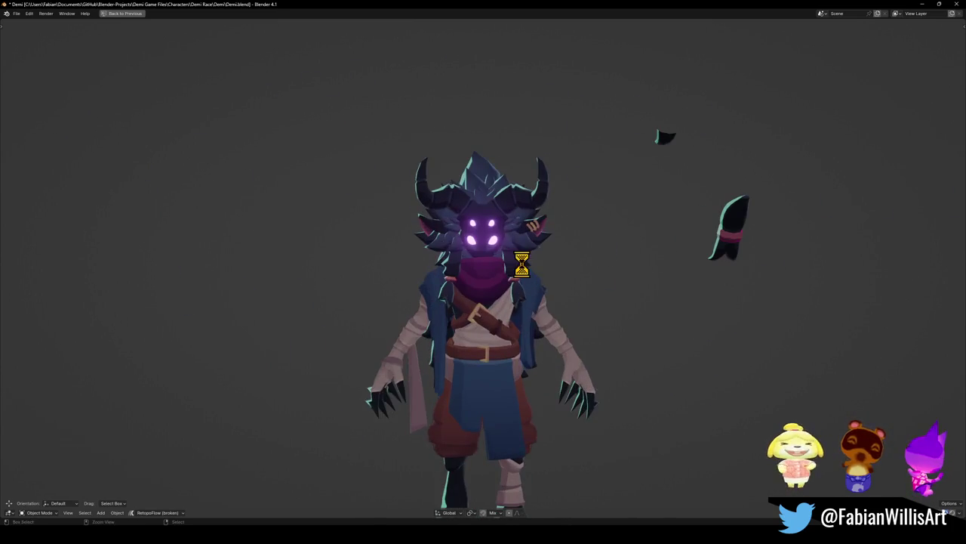
{"action": "key", "text": "ctrl+s"}
{"action": "mouse_move", "coordinate": [514, 284]}
{"action": "middle_mouse_down"}
{"action": "mouse_move", "coordinate": [559, 280]}
{"action": "mouse_move", "coordinate": [498, 284]}
{"action": "middle_mouse_up"}
{"action": "mouse_move", "coordinate": [615, 222]}
{"action": "middle_mouse_down"}
{"action": "mouse_move", "coordinate": [511, 264]}
{"action": "mouse_move", "coordinate": [599, 252]}
{"action": "middle_mouse_up"}
{"action": "scroll", "coordinate": [557, 264], "scroll_direction": "up", "scroll_amount": 4}
- Edit the ear-side spike mesh, select all of it and move it along Y
{"action": "key", "text": "ctrl+space"}
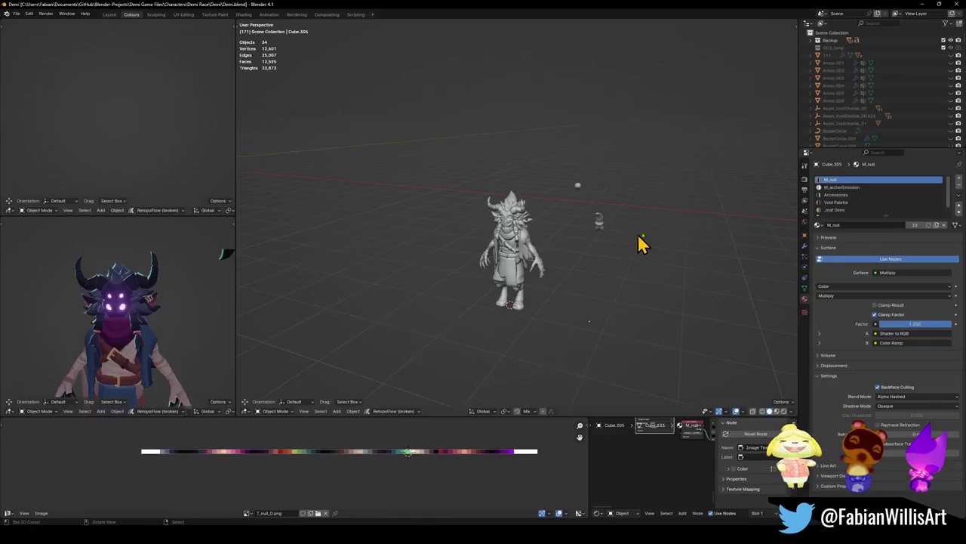
{"action": "scroll", "coordinate": [511, 226], "scroll_direction": "up", "scroll_amount": 3}
{"action": "scroll", "coordinate": [482, 241], "scroll_direction": "up", "scroll_amount": 3}
{"action": "key", "text": "Tab"}
{"action": "scroll", "coordinate": [511, 234], "scroll_direction": "up", "scroll_amount": 4}
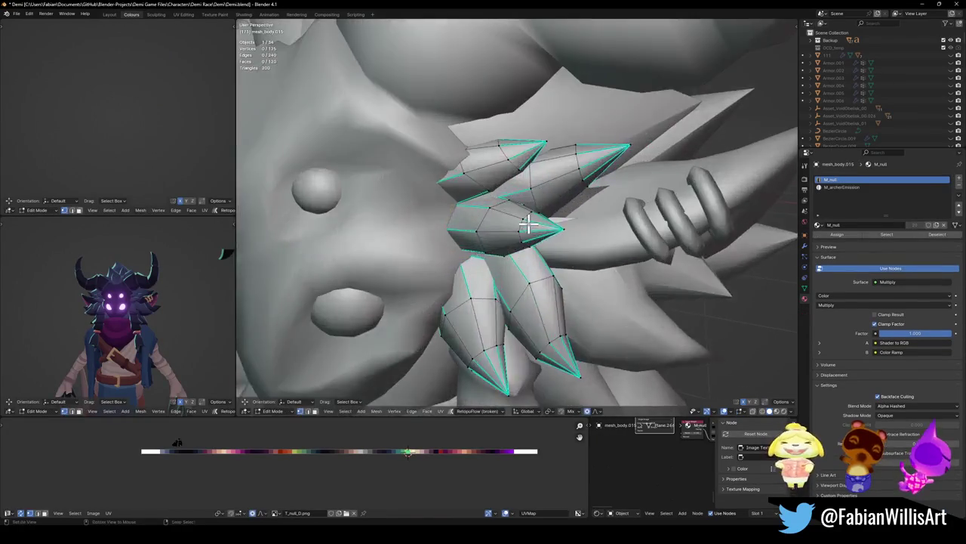
{"action": "scroll", "coordinate": [528, 222], "scroll_direction": "up", "scroll_amount": 2}
{"action": "key", "text": "a"}
{"action": "key", "text": "g"}
{"action": "key", "text": "y"}
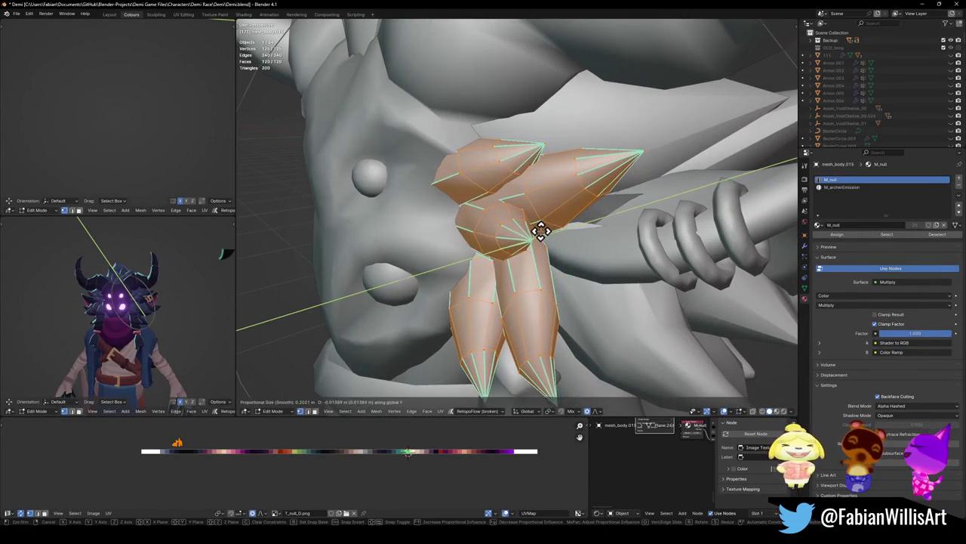
{"action": "left_click", "coordinate": [539, 226]}
- Shift the ear-side spikes sideways along X
{"action": "scroll", "coordinate": [151, 280], "scroll_direction": "up", "scroll_amount": 3}
{"action": "scroll", "coordinate": [169, 306], "scroll_direction": "up", "scroll_amount": 2}
{"action": "key", "text": "g"}
{"action": "key", "text": "x"}
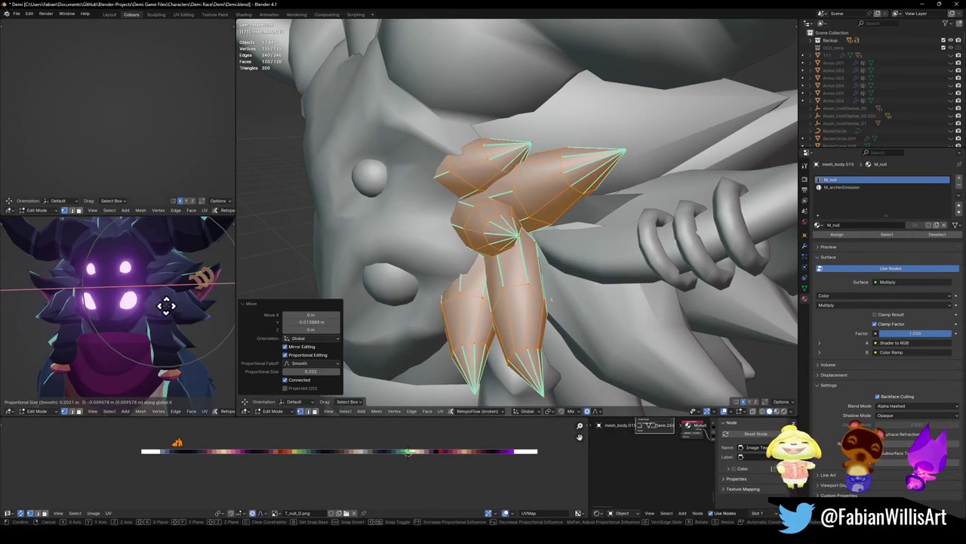
{"action": "left_click", "coordinate": [161, 304]}
{"action": "key", "text": "s"}
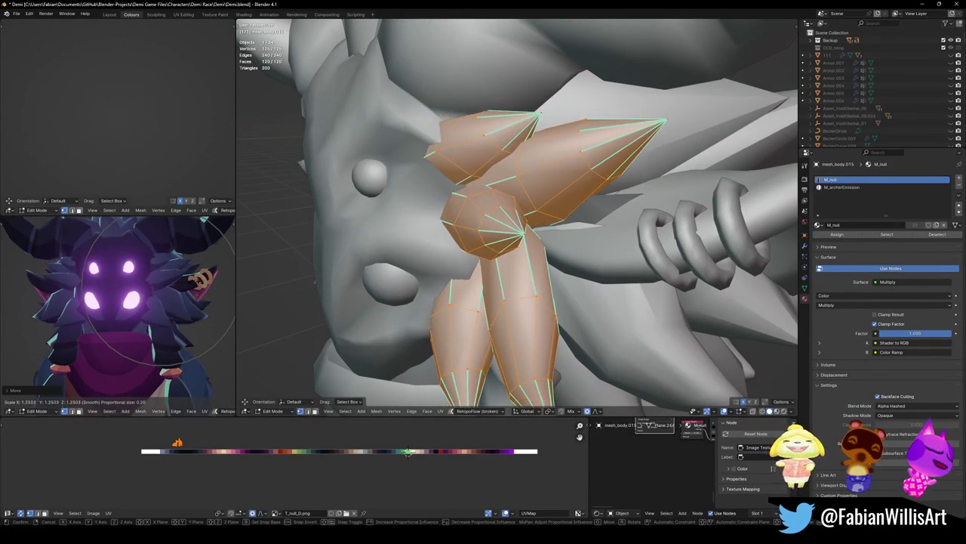
{"action": "key", "text": "Escape"}
- Scale and adjust the ear-side spikes in the full-screen view
{"action": "key", "text": "ctrl+alt+space"}
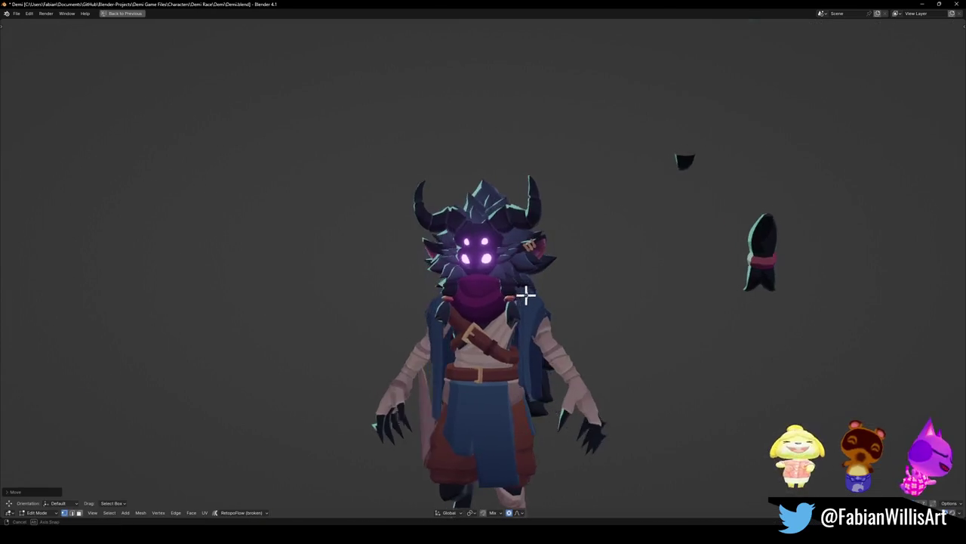
{"action": "scroll", "coordinate": [542, 294], "scroll_direction": "up", "scroll_amount": 2}
{"action": "middle_click_drag", "start_coordinate": [538, 293], "coordinate": [537, 296]}
{"action": "key", "text": "s"}
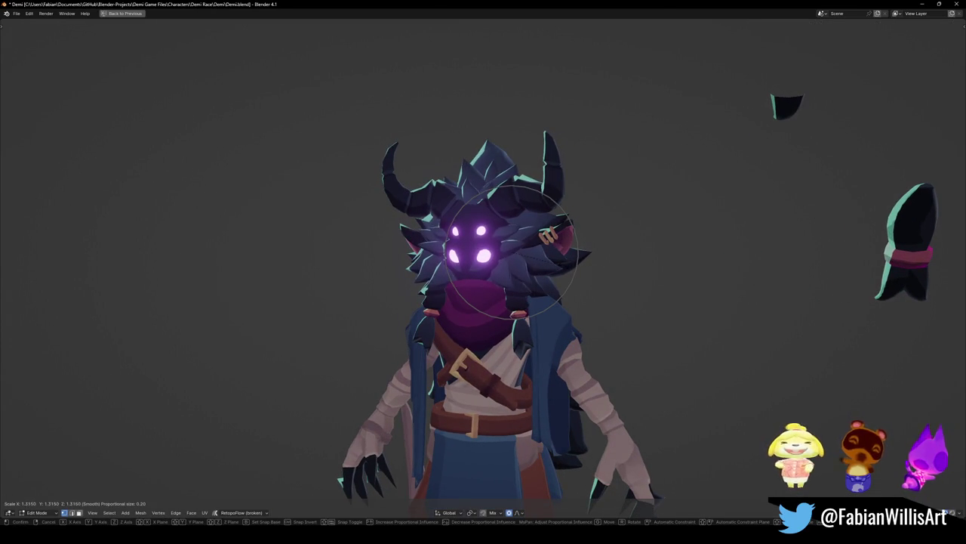
{"action": "mouse_move", "coordinate": [554, 264]}
{"action": "middle_mouse_down", "text": "ctrl"}
{"action": "mouse_move", "coordinate": [517, 295]}
{"action": "mouse_move", "coordinate": [535, 293]}
{"action": "mouse_move", "coordinate": [468, 280]}
{"action": "mouse_move", "coordinate": [548, 277]}
{"action": "mouse_move", "coordinate": [533, 295]}
{"action": "mouse_move", "coordinate": [576, 281]}
{"action": "mouse_move", "coordinate": [536, 285]}
{"action": "mouse_move", "coordinate": [539, 261]}
{"action": "middle_mouse_up", "text": "ctrl"}
{"action": "scroll", "coordinate": [537, 286], "scroll_direction": "down", "scroll_amount": 5}
{"action": "scroll", "coordinate": [544, 288], "scroll_direction": "up", "scroll_amount": 6}
{"action": "scroll", "coordinate": [526, 289], "scroll_direction": "up", "scroll_amount": 3}
{"action": "left_click", "coordinate": [570, 276]}
{"action": "left_click", "coordinate": [548, 282]}
{"action": "left_click", "coordinate": [526, 297]}
- Undo the last change, lower the ear-side horn along Y with smooth falloff, and save
{"action": "key", "text": "ctrl+z"}
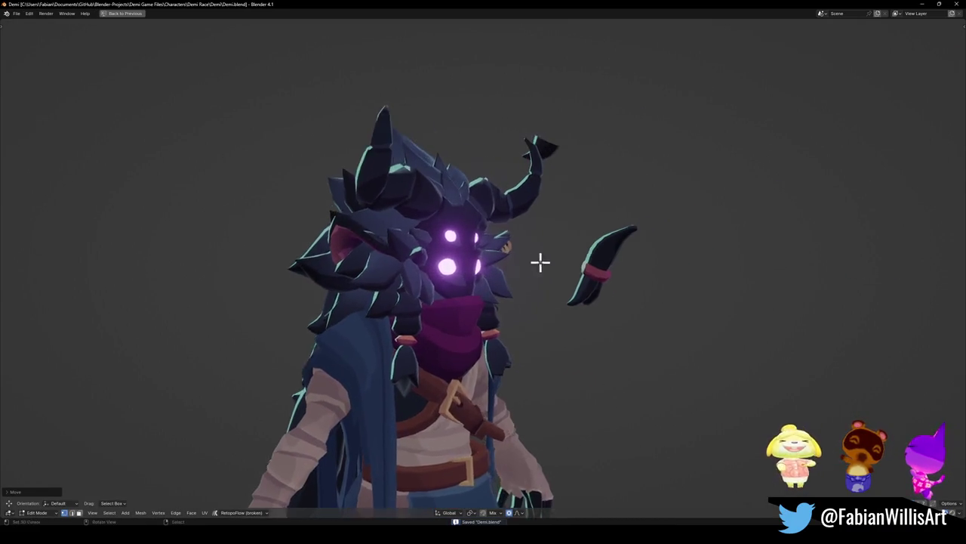
{"action": "scroll", "coordinate": [539, 261], "scroll_direction": "up", "scroll_amount": 4}
{"action": "key", "text": "g"}
{"action": "key", "text": "y"}
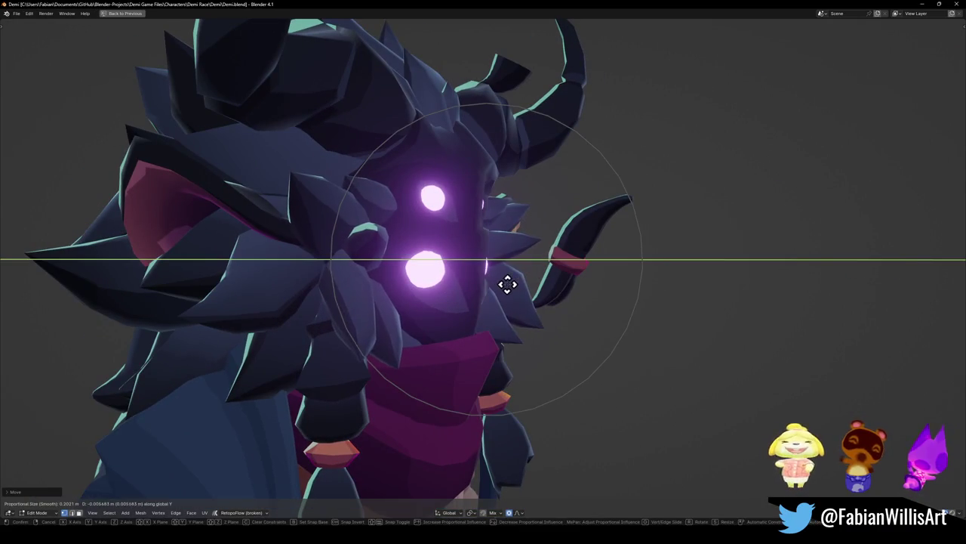
{"action": "key", "text": "g"}
{"action": "key", "text": "y"}
{"action": "left_click", "coordinate": [527, 278]}
{"action": "key", "text": "ctrl+s"}
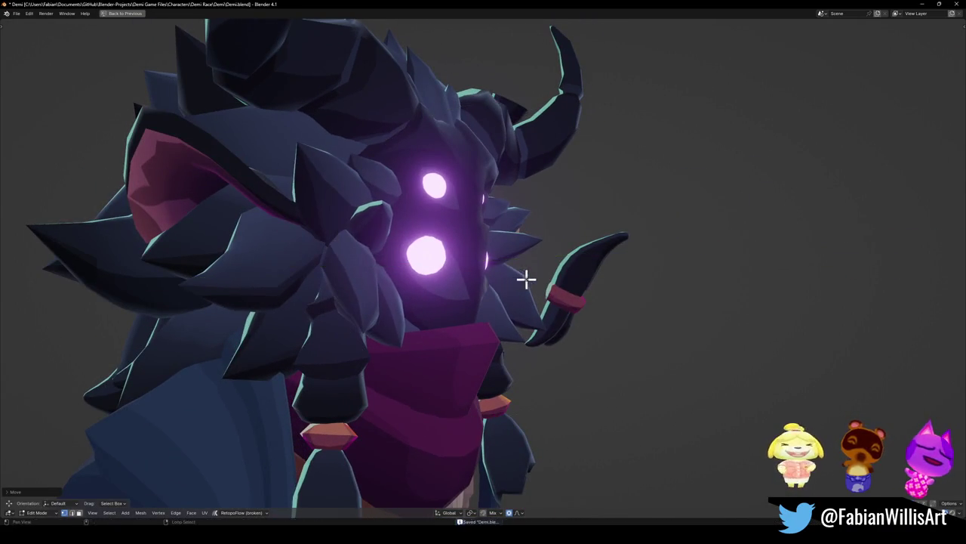
- Enlarge the horn slightly with smooth falloff and save Demi.blend
{"action": "mouse_move", "coordinate": [526, 278]}
{"action": "middle_mouse_down"}
{"action": "mouse_move", "coordinate": [492, 278]}
{"action": "mouse_move", "coordinate": [524, 286]}
{"action": "mouse_move", "coordinate": [451, 302]}
{"action": "mouse_move", "coordinate": [597, 302]}
{"action": "mouse_move", "coordinate": [449, 307]}
{"action": "mouse_move", "coordinate": [537, 305]}
{"action": "middle_mouse_up"}
{"action": "key", "text": "s"}
{"action": "left_click", "coordinate": [501, 287]}
{"action": "scroll", "coordinate": [500, 287], "scroll_direction": "down", "scroll_amount": 5}
{"action": "scroll", "coordinate": [520, 285], "scroll_direction": "up", "scroll_amount": 4}
{"action": "key", "text": "ctrl+s"}
- Make a final smooth-falloff move of the horn, save, and restore the multi-panel workspace
{"action": "scroll", "coordinate": [494, 299], "scroll_direction": "down", "scroll_amount": 3}
{"action": "scroll", "coordinate": [452, 302], "scroll_direction": "up", "scroll_amount": 3}
{"action": "scroll", "coordinate": [521, 302], "scroll_direction": "down", "scroll_amount": 3}
{"action": "key", "text": "g"}
{"action": "left_click", "coordinate": [514, 314]}
{"action": "key", "text": "ctrl+s"}
{"action": "scroll", "coordinate": [521, 309], "scroll_direction": "up", "scroll_amount": 3}
{"action": "scroll", "coordinate": [522, 307], "scroll_direction": "down", "scroll_amount": 3}
{"action": "scroll", "coordinate": [522, 308], "scroll_direction": "down", "scroll_amount": 2}
{"action": "scroll", "coordinate": [461, 308], "scroll_direction": "up", "scroll_amount": 1}
{"action": "scroll", "coordinate": [514, 305], "scroll_direction": "up", "scroll_amount": 2}
{"action": "scroll", "coordinate": [520, 306], "scroll_direction": "down", "scroll_amount": 2}
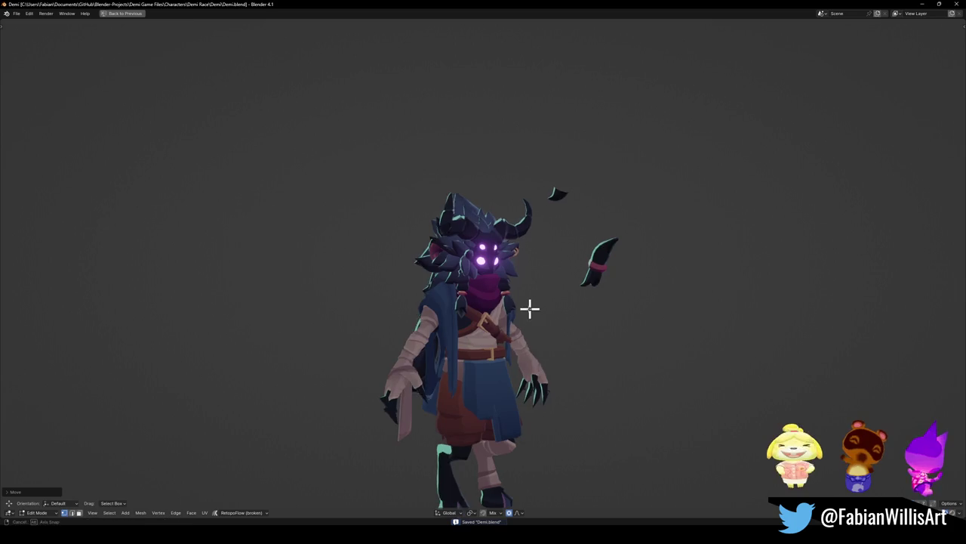
{"action": "key", "text": "ctrl+alt+space"}
- Return to Object Mode and delete the stray floating horn piece beside the character
{"action": "scroll", "coordinate": [160, 315], "scroll_direction": "up", "scroll_amount": 3}
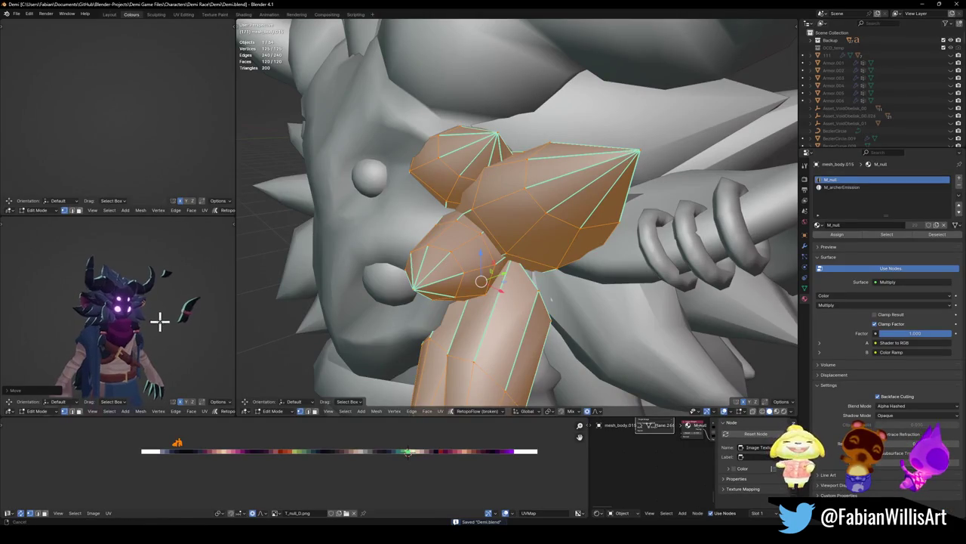
{"action": "key", "text": "Tab"}
{"action": "scroll", "coordinate": [521, 276], "scroll_direction": "down", "scroll_amount": 5}
{"action": "scroll", "coordinate": [533, 284], "scroll_direction": "down", "scroll_amount": 4}
{"action": "middle_click_drag", "start_coordinate": [498, 287], "coordinate": [539, 283]}
{"action": "scroll", "coordinate": [503, 287], "scroll_direction": "down", "scroll_amount": 3}
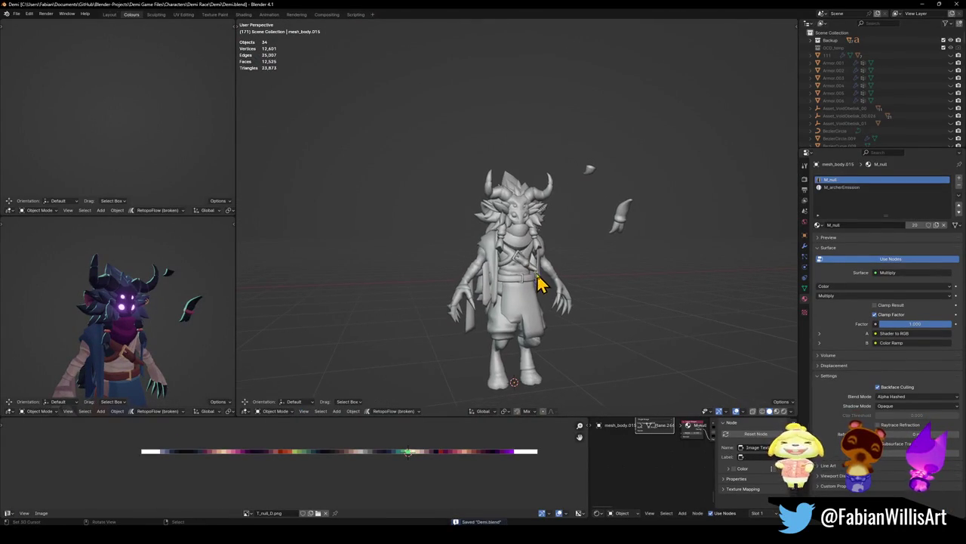
{"action": "middle_click_drag", "start_coordinate": [181, 330], "coordinate": [148, 334]}
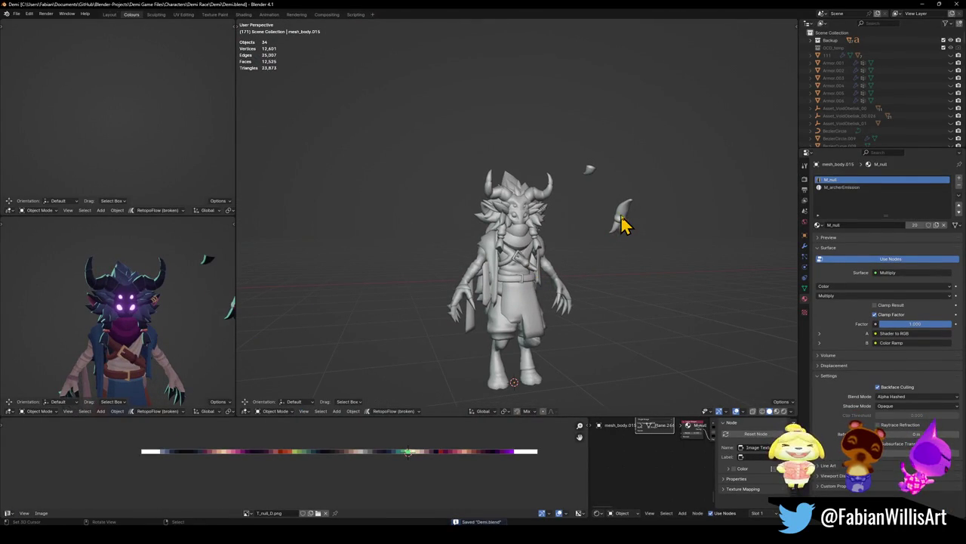
{"action": "key", "text": "Delete"}
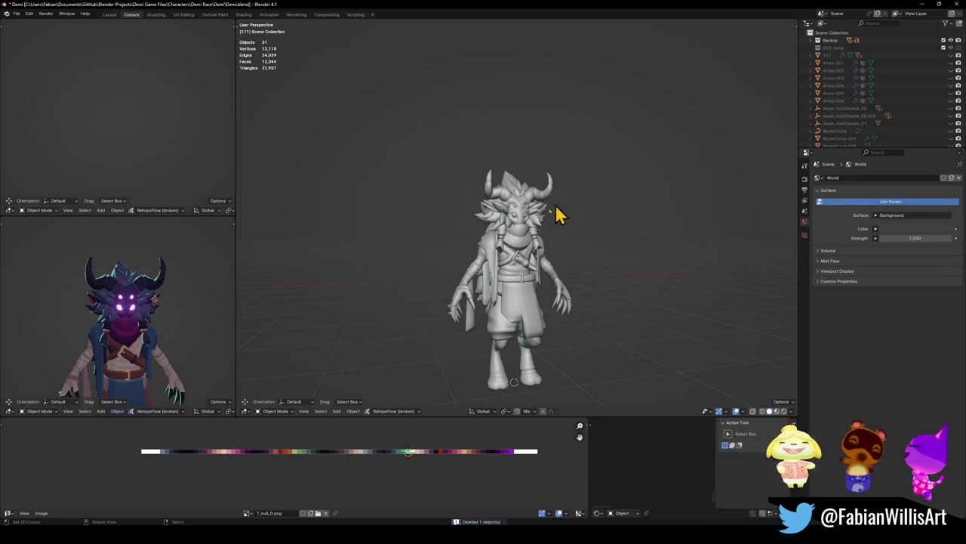
{"action": "scroll", "coordinate": [147, 329], "scroll_direction": "down", "scroll_amount": 2}
{"action": "key", "text": "ctrl+space"}
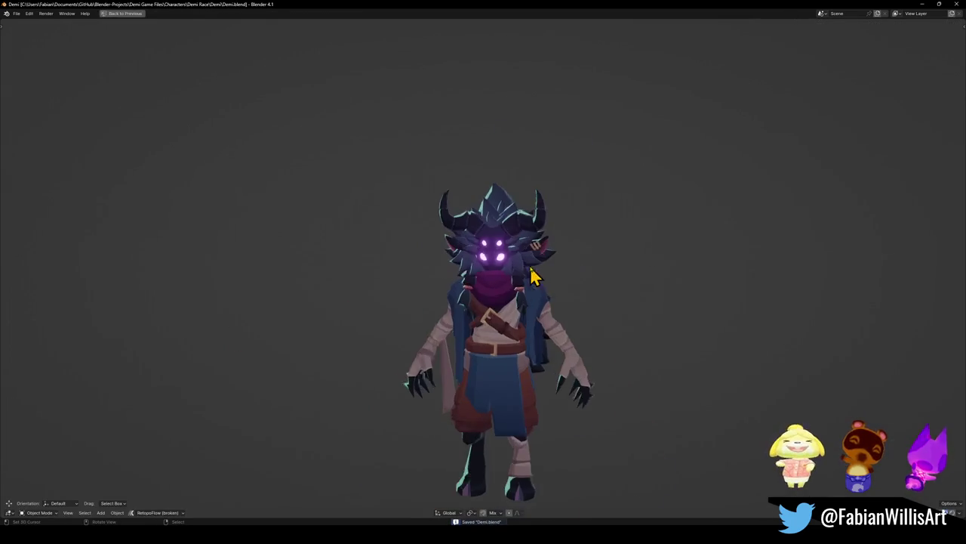
{"action": "scroll", "coordinate": [556, 302], "scroll_direction": "down", "scroll_amount": 1}
{"action": "scroll", "coordinate": [556, 302], "scroll_direction": "up", "scroll_amount": 2}
{"action": "scroll", "coordinate": [511, 297], "scroll_direction": "up", "scroll_amount": 1}
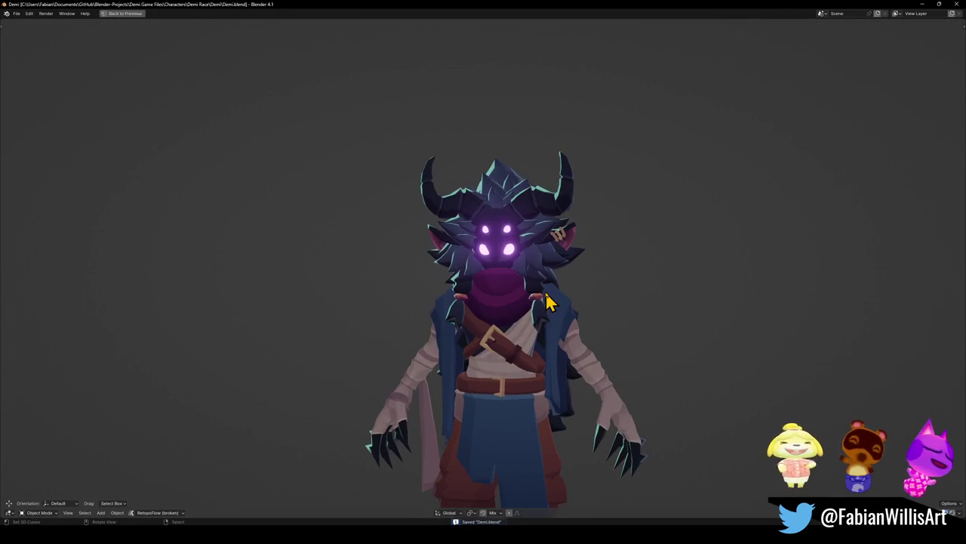
{"action": "mouse_move", "coordinate": [568, 302]}
{"action": "middle_mouse_down"}
{"action": "mouse_move", "coordinate": [427, 295]}
{"action": "mouse_move", "coordinate": [496, 286]}
{"action": "mouse_move", "coordinate": [477, 297]}
{"action": "mouse_move", "coordinate": [431, 295]}
{"action": "mouse_move", "coordinate": [518, 282]}
{"action": "mouse_move", "coordinate": [498, 300]}
{"action": "mouse_move", "coordinate": [604, 302]}
{"action": "mouse_move", "coordinate": [518, 300]}
{"action": "mouse_move", "coordinate": [492, 272]}
{"action": "mouse_move", "coordinate": [511, 302]}
{"action": "mouse_move", "coordinate": [532, 261]}
{"action": "mouse_move", "coordinate": [469, 262]}
{"action": "middle_mouse_up"}
{"action": "key", "text": "ctrl+s"}
{"action": "scroll", "coordinate": [542, 284], "scroll_direction": "down", "scroll_amount": 3}
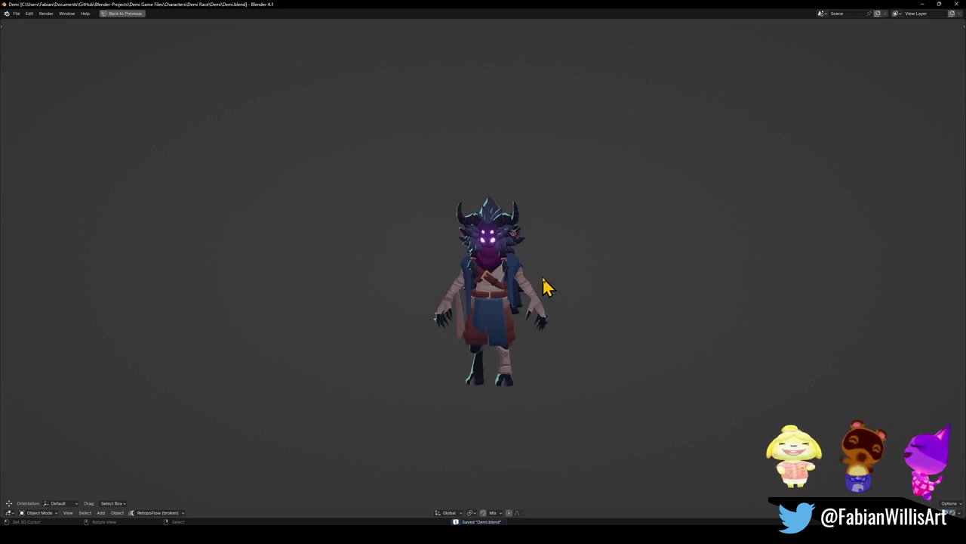
{"action": "mouse_move", "coordinate": [543, 285]}
{"action": "middle_mouse_down"}
{"action": "mouse_move", "coordinate": [529, 299]}
{"action": "mouse_move", "coordinate": [826, 317]}
{"action": "middle_mouse_up"}
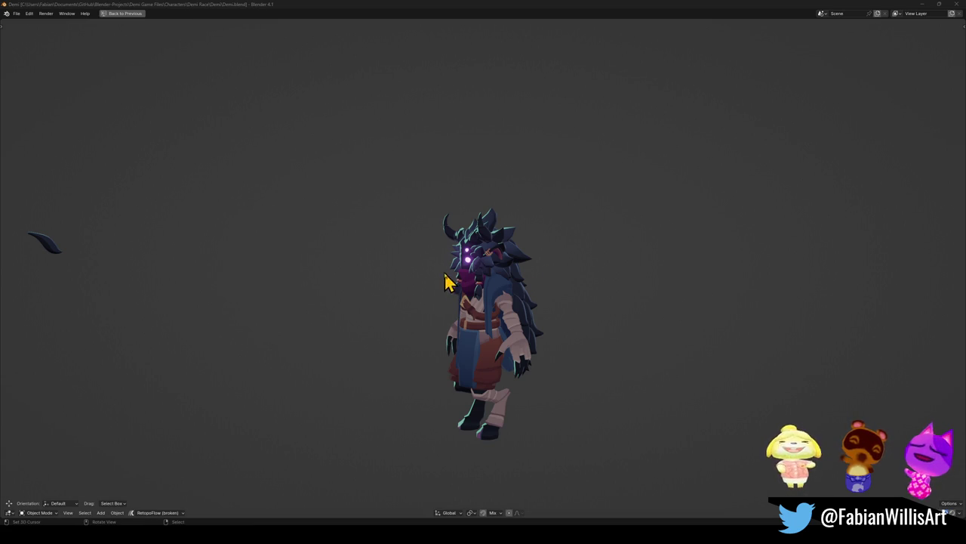
{"action": "mouse_move", "coordinate": [479, 270]}
{"action": "middle_mouse_down"}
{"action": "mouse_move", "coordinate": [524, 272]}
{"action": "mouse_move", "coordinate": [246, 273]}
{"action": "mouse_move", "coordinate": [398, 284]}
{"action": "middle_mouse_up"}
{"action": "key", "text": "ctrl+s"}
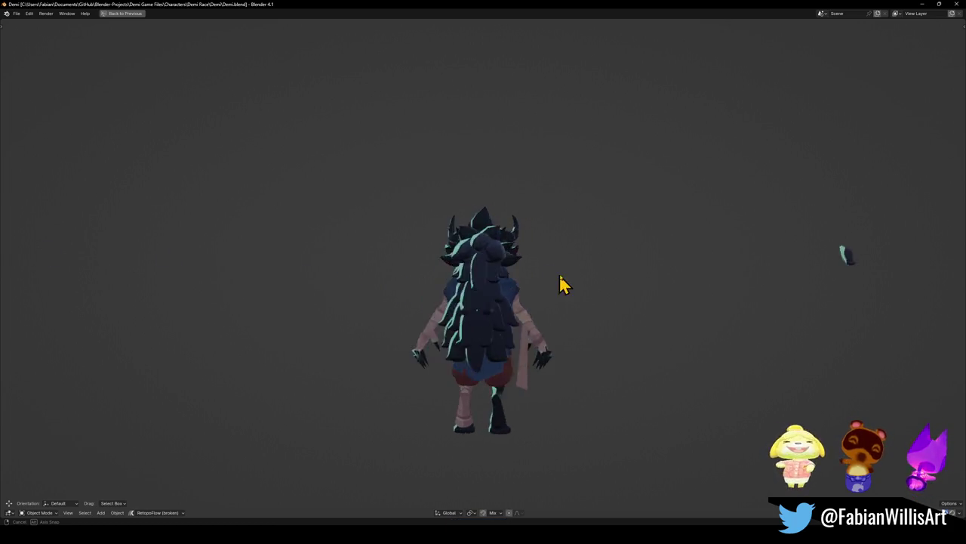
{"action": "mouse_move", "coordinate": [395, 279]}
{"action": "middle_mouse_down"}
{"action": "mouse_move", "coordinate": [487, 268]}
{"action": "mouse_move", "coordinate": [622, 276]}
{"action": "middle_mouse_up"}
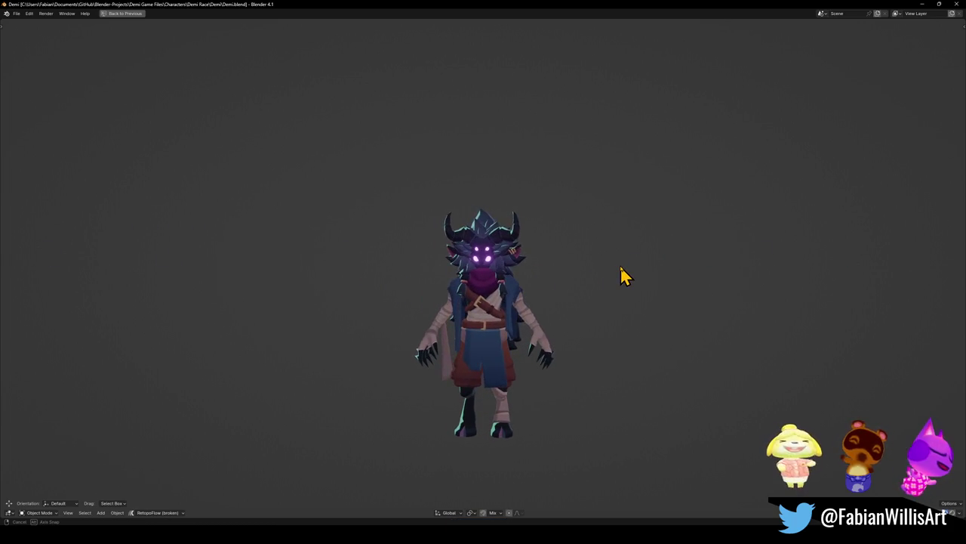
{"action": "middle_click_drag", "start_coordinate": [621, 276], "coordinate": [606, 276]}
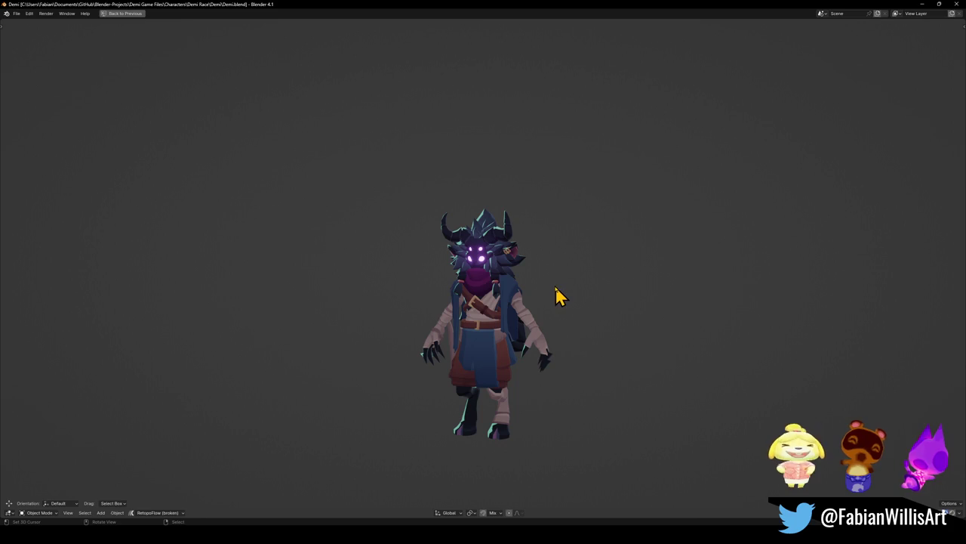
{"action": "scroll", "coordinate": [553, 296], "scroll_direction": "up", "scroll_amount": 2}
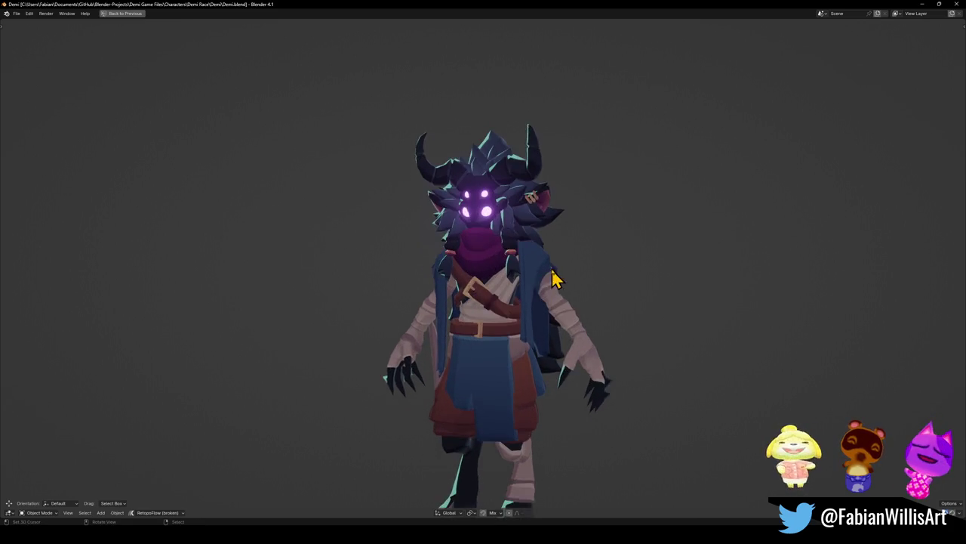
{"action": "key", "text": "ctrl+s"}
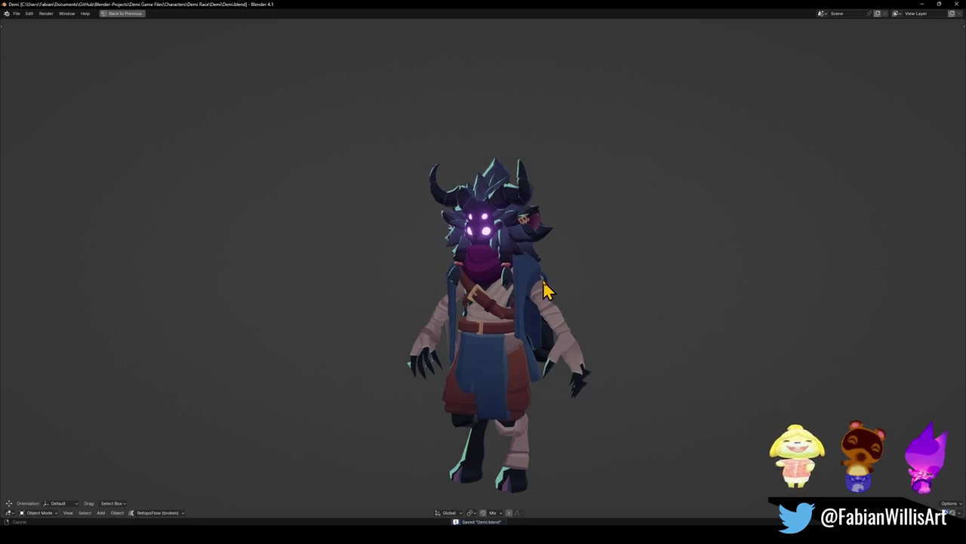
- Capture a screenshot of the coloured character, then orbit to check its back
{"action": "key", "text": "super+shift+s"}
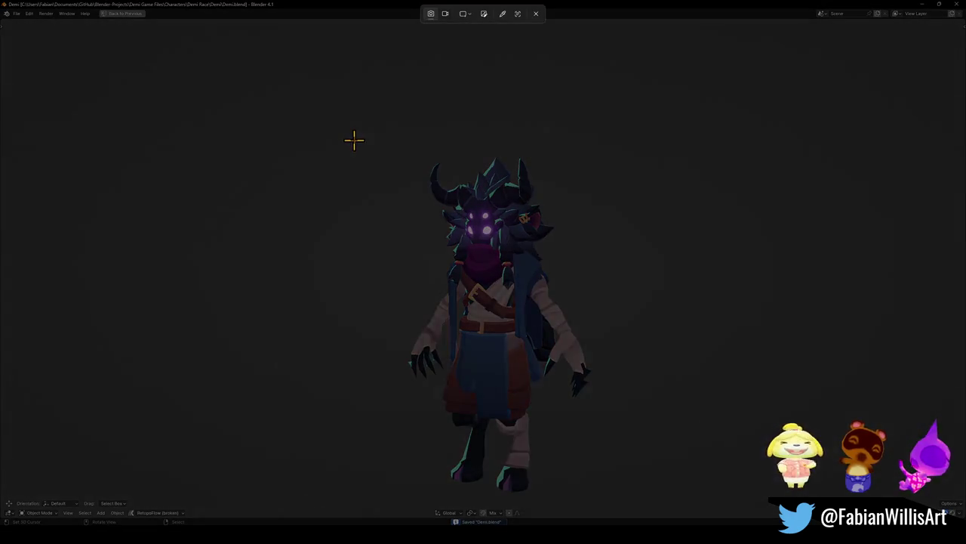
{"action": "left_click_drag", "start_coordinate": [353, 120], "coordinate": [646, 484]}
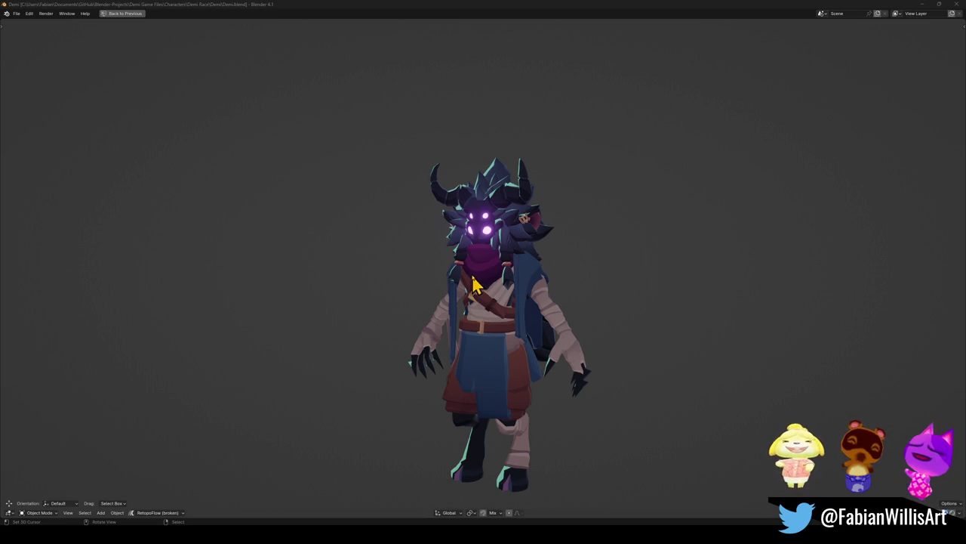
{"action": "mouse_move", "coordinate": [638, 283]}
{"action": "middle_mouse_down"}
{"action": "mouse_move", "coordinate": [500, 280]}
{"action": "mouse_move", "coordinate": [574, 272]}
{"action": "mouse_move", "coordinate": [654, 291]}
{"action": "mouse_move", "coordinate": [489, 286]}
{"action": "mouse_move", "coordinate": [569, 285]}
{"action": "middle_mouse_up"}
- Unhide all the other characters in the scene and deselect them
{"action": "scroll", "coordinate": [498, 263], "scroll_direction": "up", "scroll_amount": 1}
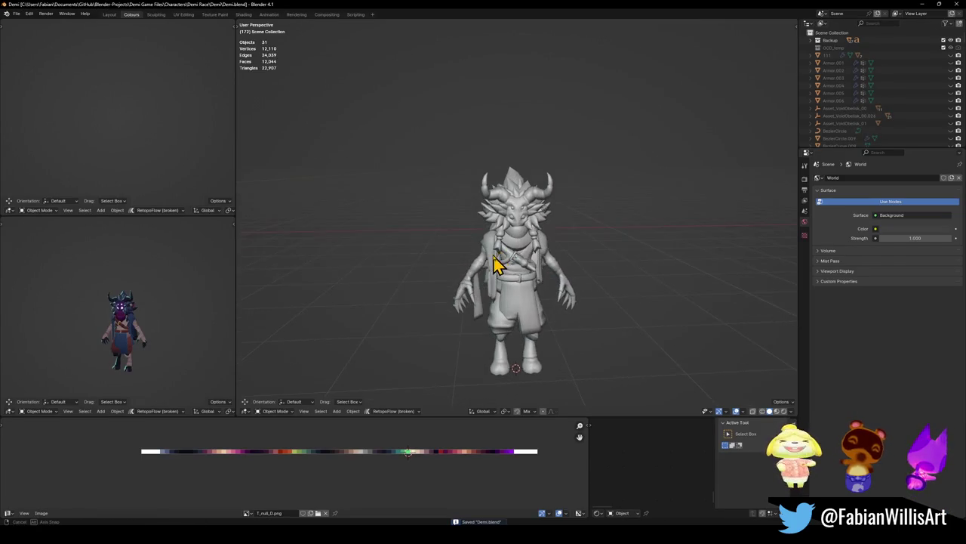
{"action": "scroll", "coordinate": [507, 272], "scroll_direction": "up", "scroll_amount": 1}
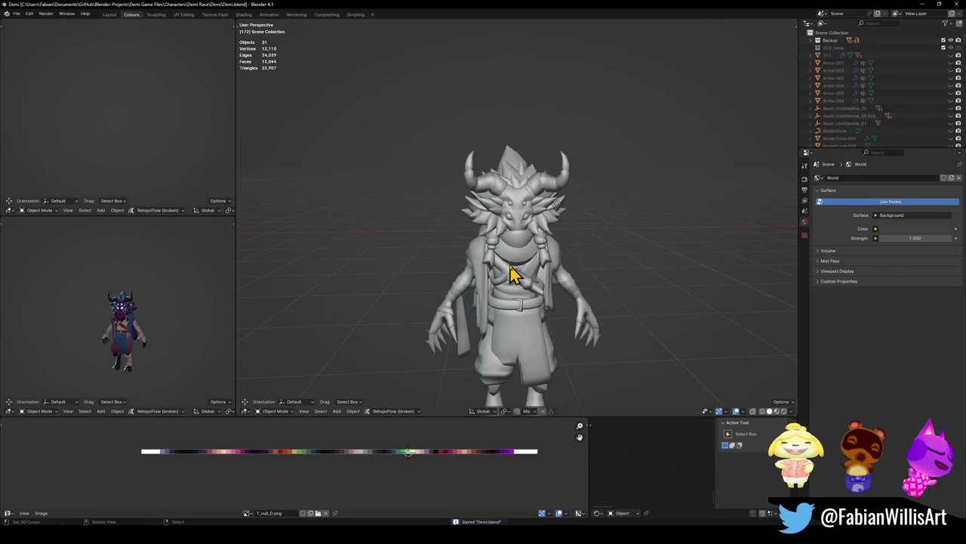
{"action": "scroll", "coordinate": [492, 281], "scroll_direction": "down", "scroll_amount": 3}
{"action": "key", "text": "alt+h"}
{"action": "scroll", "coordinate": [521, 281], "scroll_direction": "up", "scroll_amount": 3}
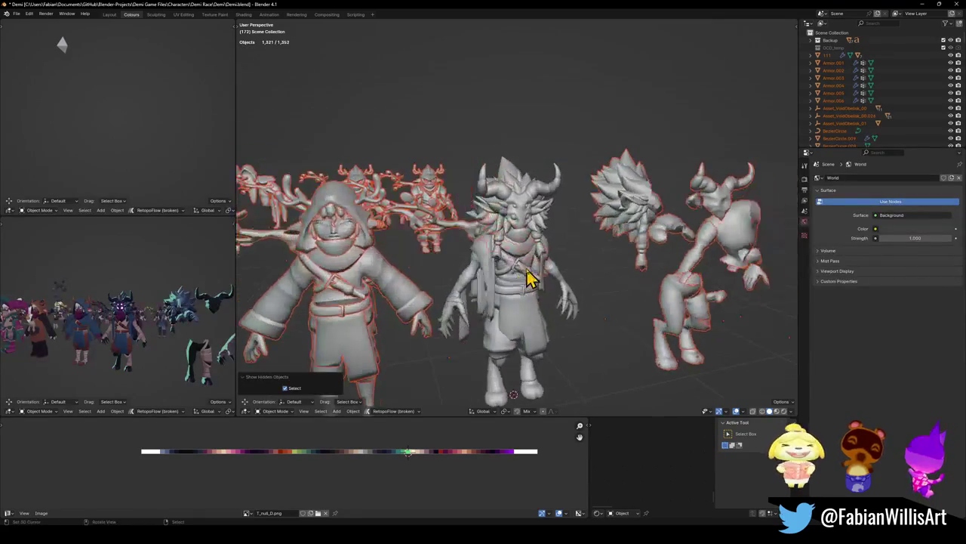
{"action": "key", "text": "alt+a"}
- Maximize the coloured preview and zoom to show the demon among the cast lineup
{"action": "key", "text": "ctrl+alt+space"}
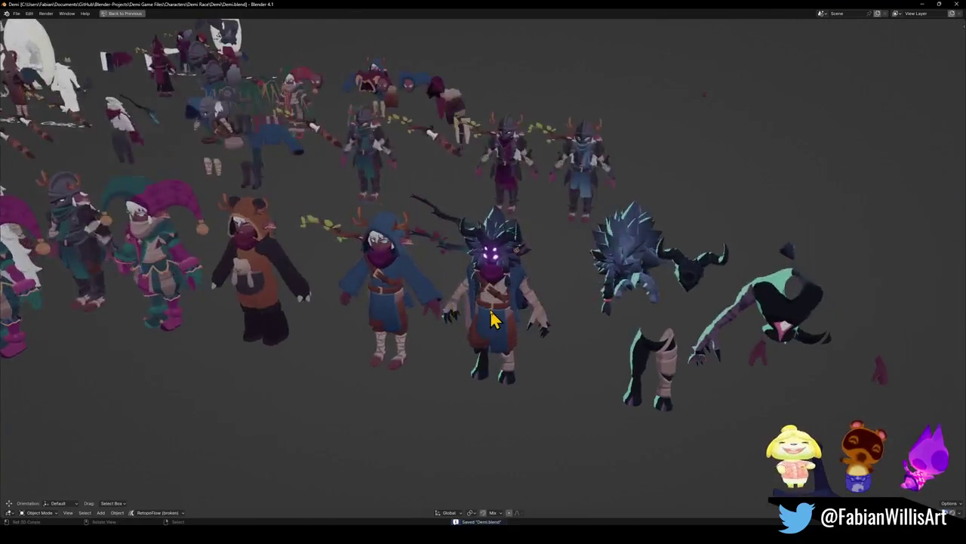
{"action": "scroll", "coordinate": [491, 321], "scroll_direction": "up", "scroll_amount": 3}
{"action": "scroll", "coordinate": [502, 328], "scroll_direction": "up", "scroll_amount": 2}
{"action": "scroll", "coordinate": [518, 313], "scroll_direction": "up", "scroll_amount": 1}
{"action": "scroll", "coordinate": [492, 320], "scroll_direction": "up", "scroll_amount": 2}
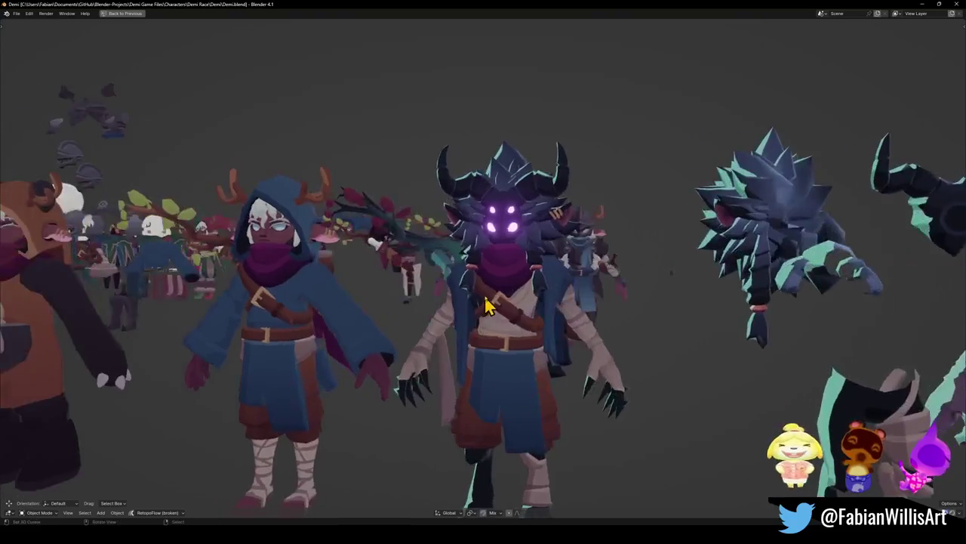
{"action": "scroll", "coordinate": [485, 304], "scroll_direction": "down", "scroll_amount": 5}
{"action": "scroll", "coordinate": [531, 328], "scroll_direction": "up", "scroll_amount": 2}
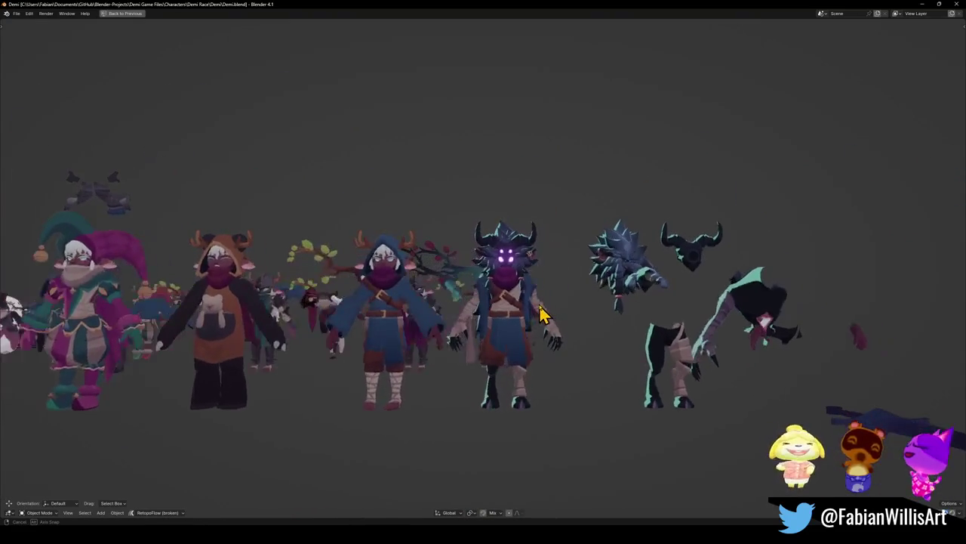